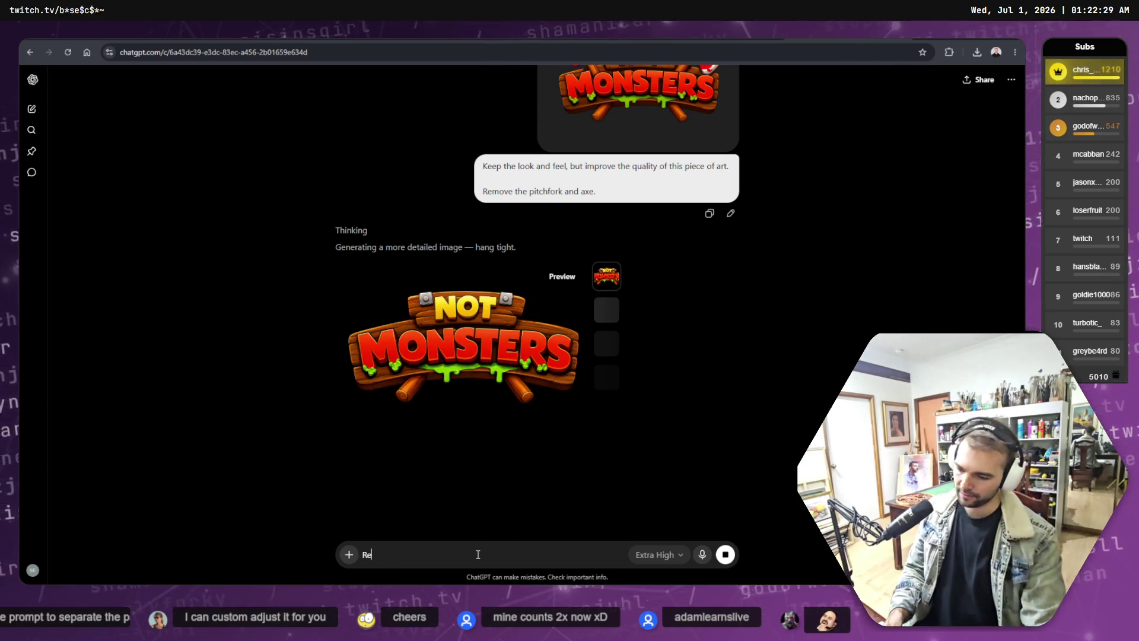
{"action": "type", "text": "move teh"}
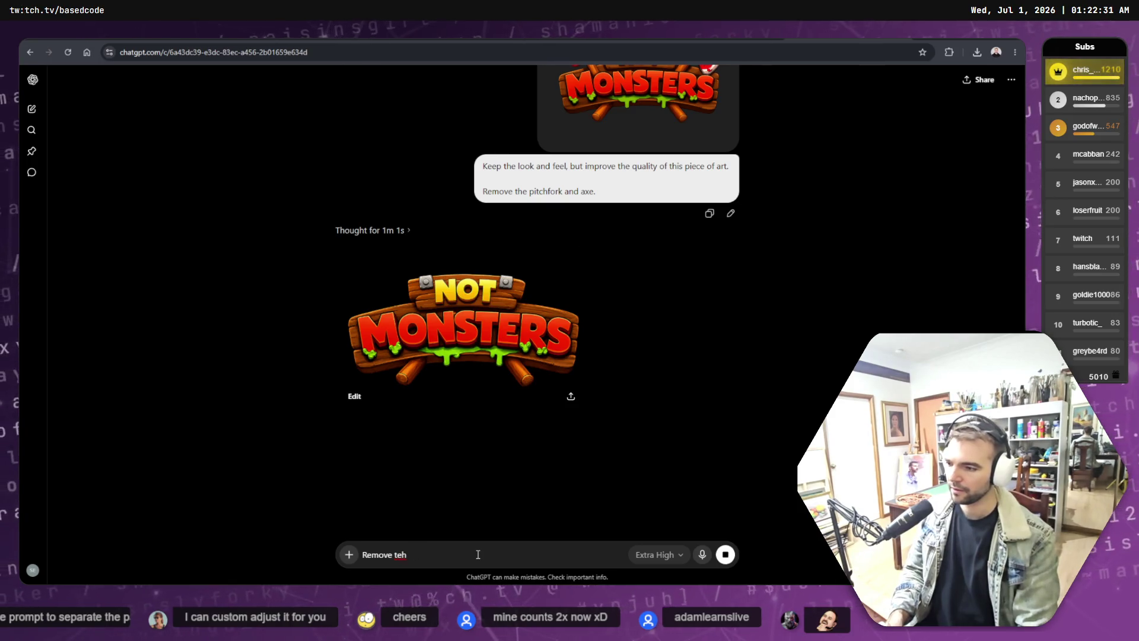
Step: Send the request 'Remove the wood handles from the bottom of the boards.' with the typo fixed
{"action": "key", "text": "BackSpace"}
{"action": "key", "text": "BackSpace"}
{"action": "type", "text": "he wood handles "}
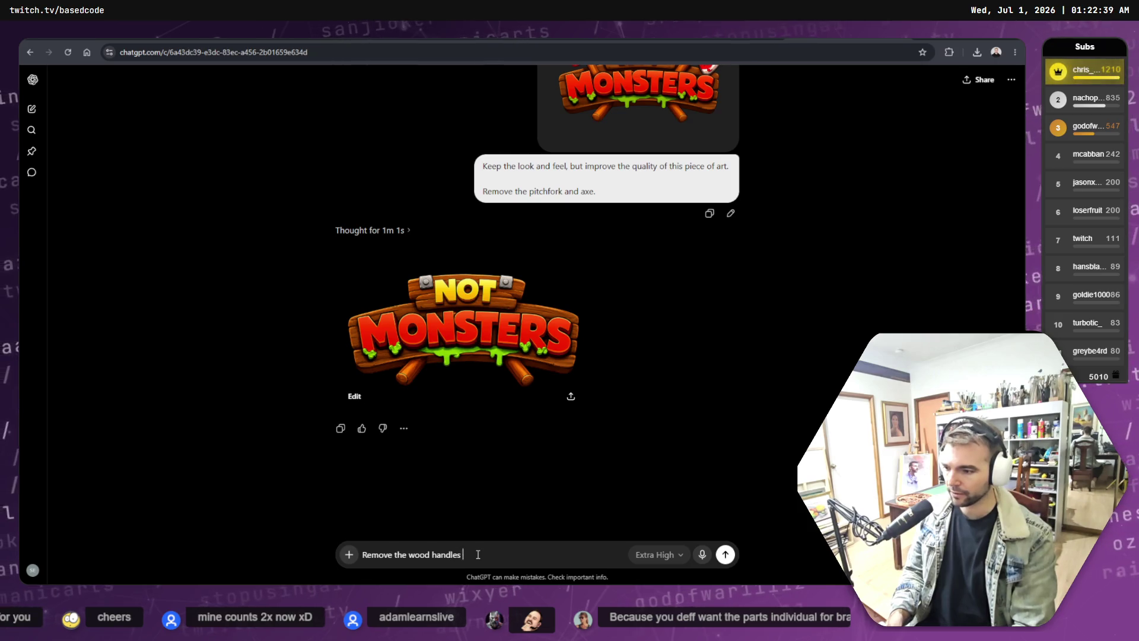
{"action": "type", "text": "from the bottom "}
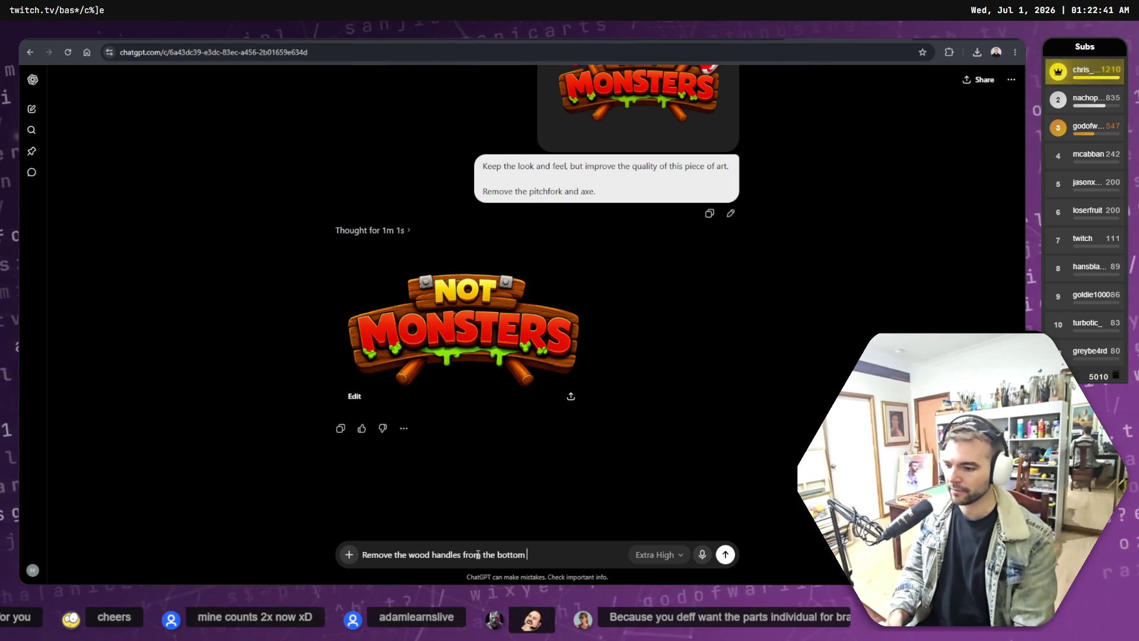
{"action": "type", "text": "of the boards."}
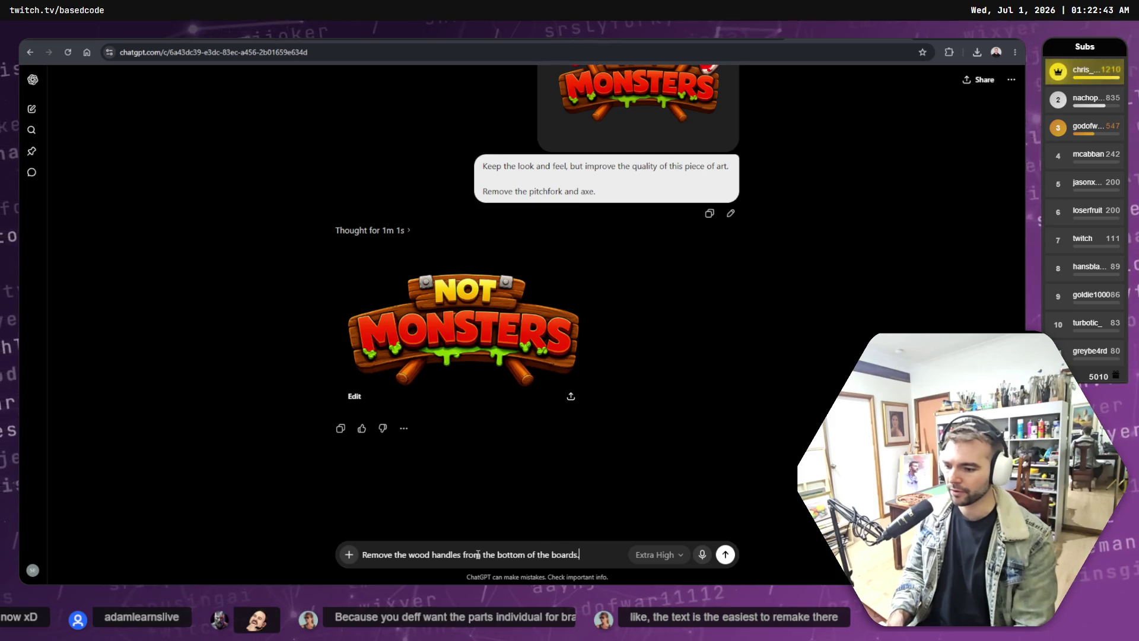
{"action": "key", "text": "Return"}
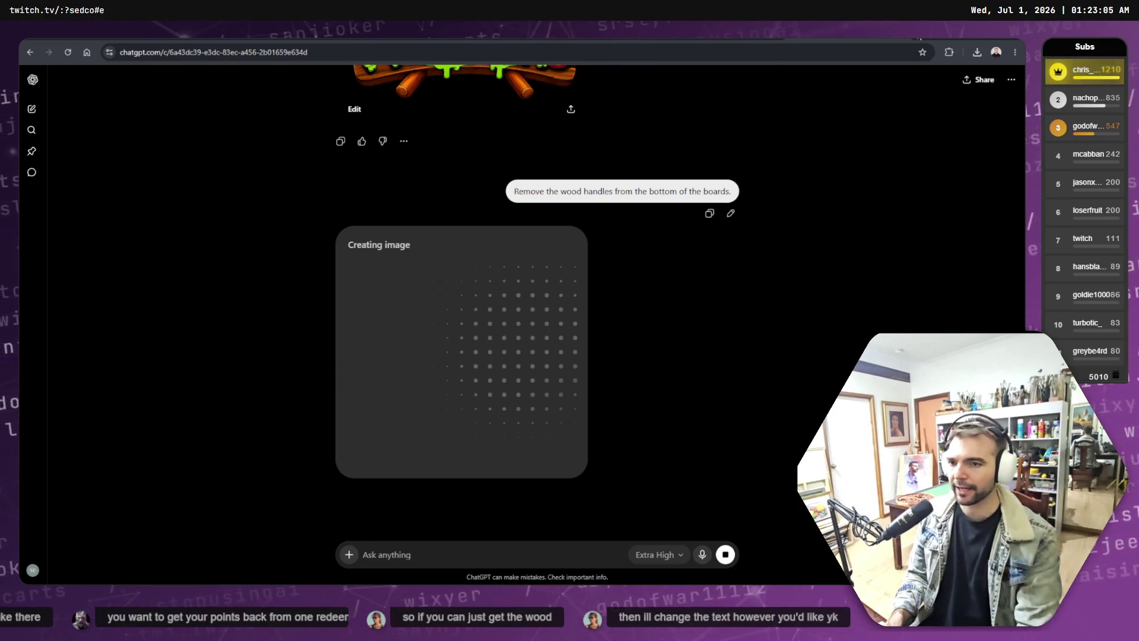
Step: Start a new browser tab while the edited logo generates
{"action": "key", "text": "ctrl+t"}
{"action": "type", "text": "tw"}
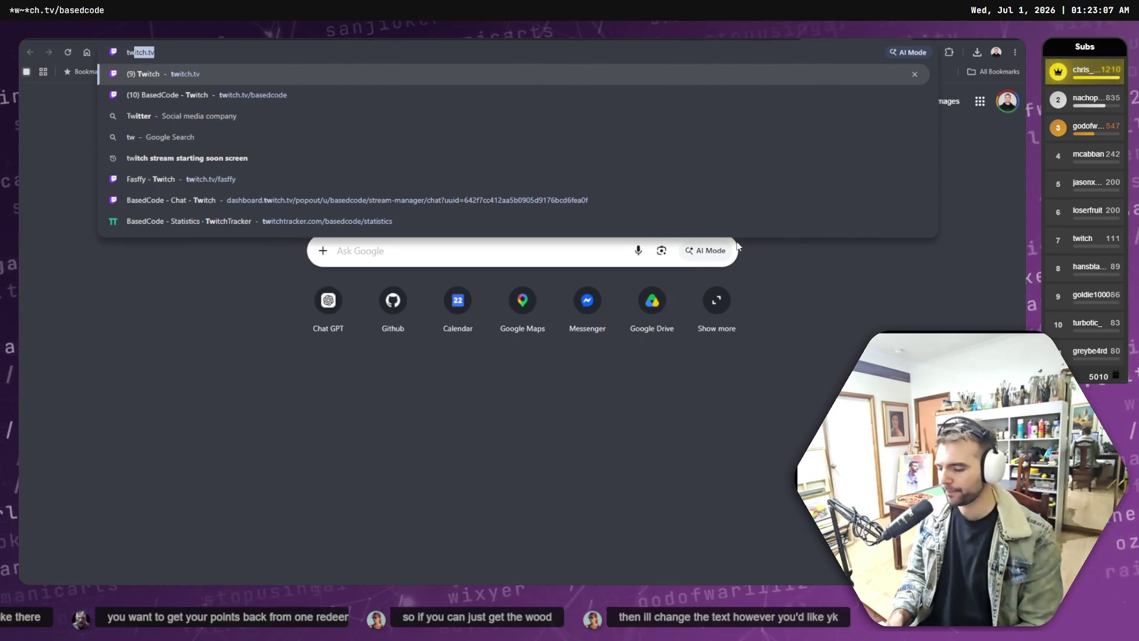
Step: Browse to onpoint.games, then switch back to the ChatGPT conversation
{"action": "key", "text": "Escape"}
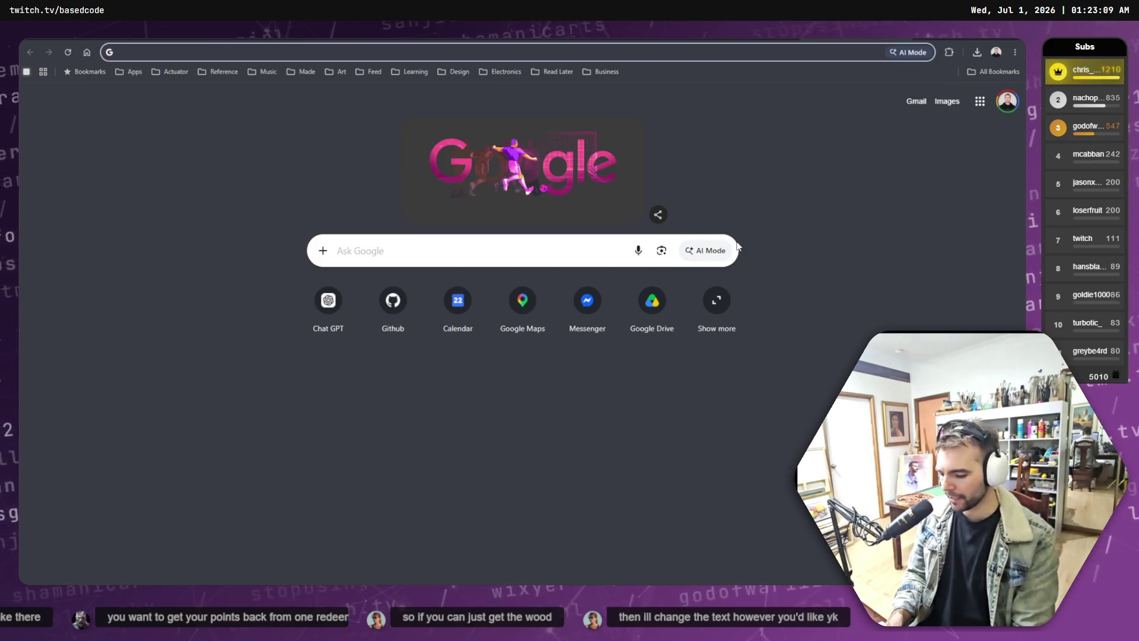
{"action": "type", "text": "a"}
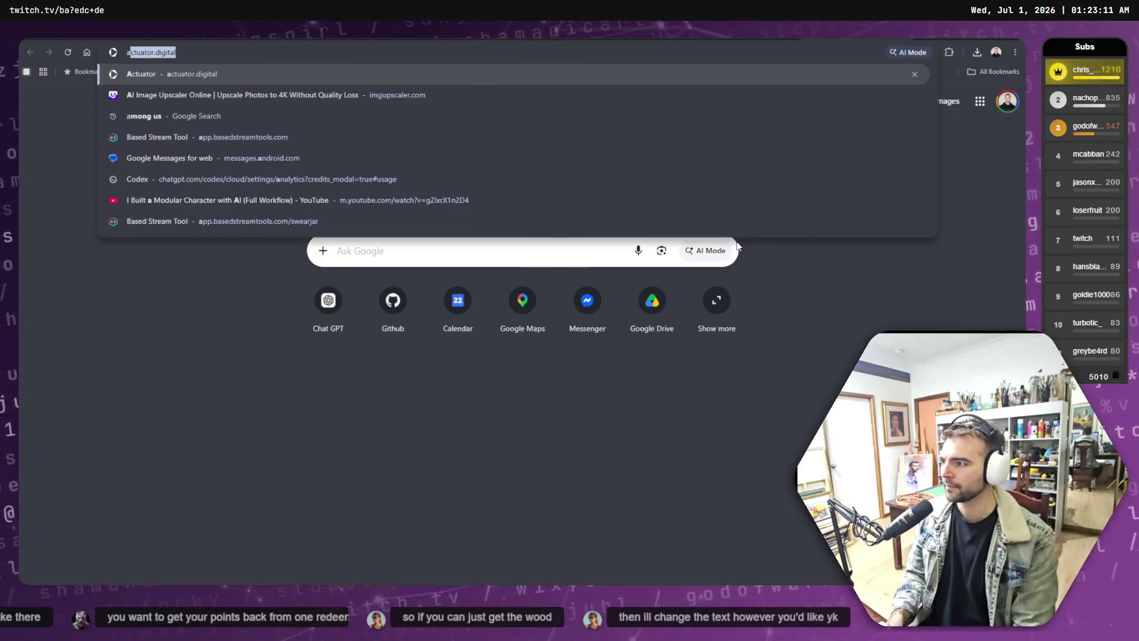
{"action": "key", "text": "BackSpace"}
{"action": "type", "text": "onpoint.games"}
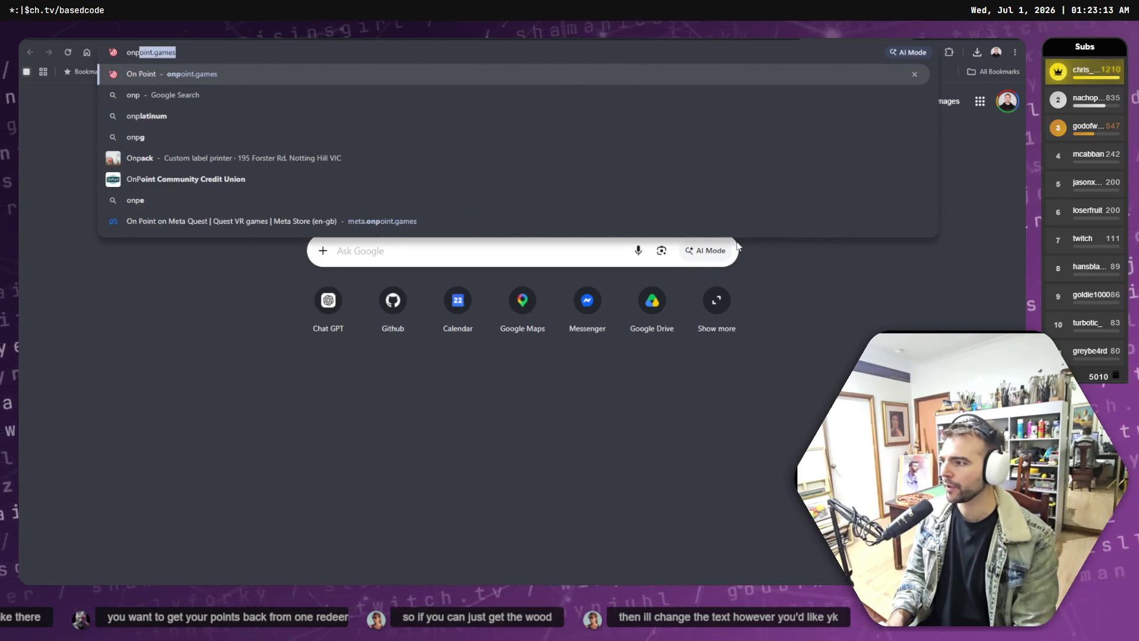
{"action": "key", "text": "Return"}
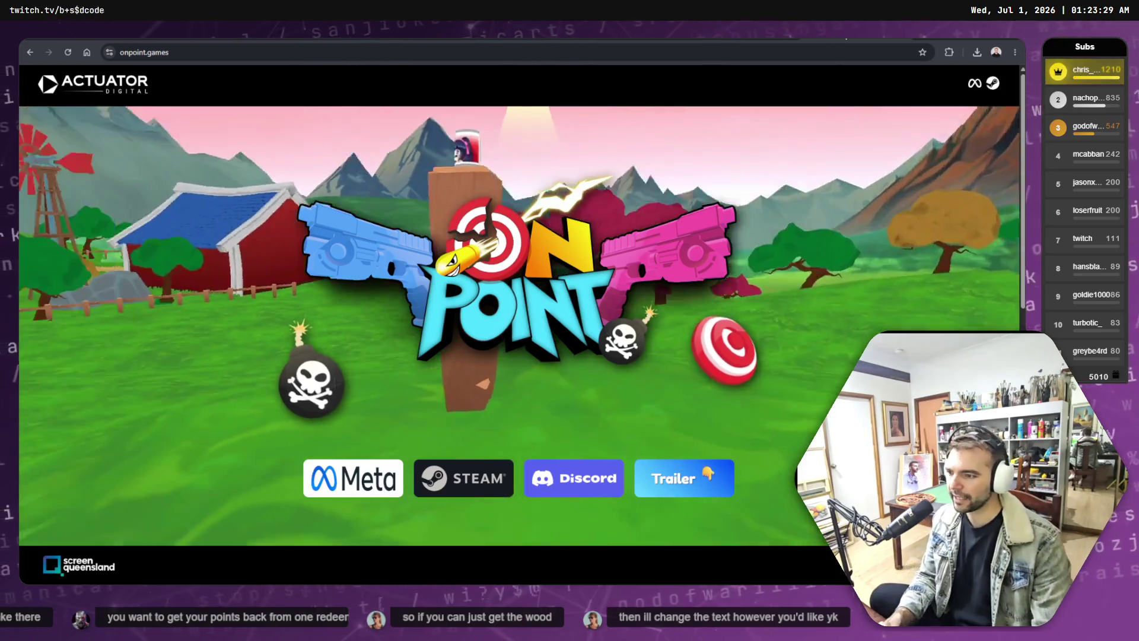
{"action": "key", "text": "ctrl+Tab"}
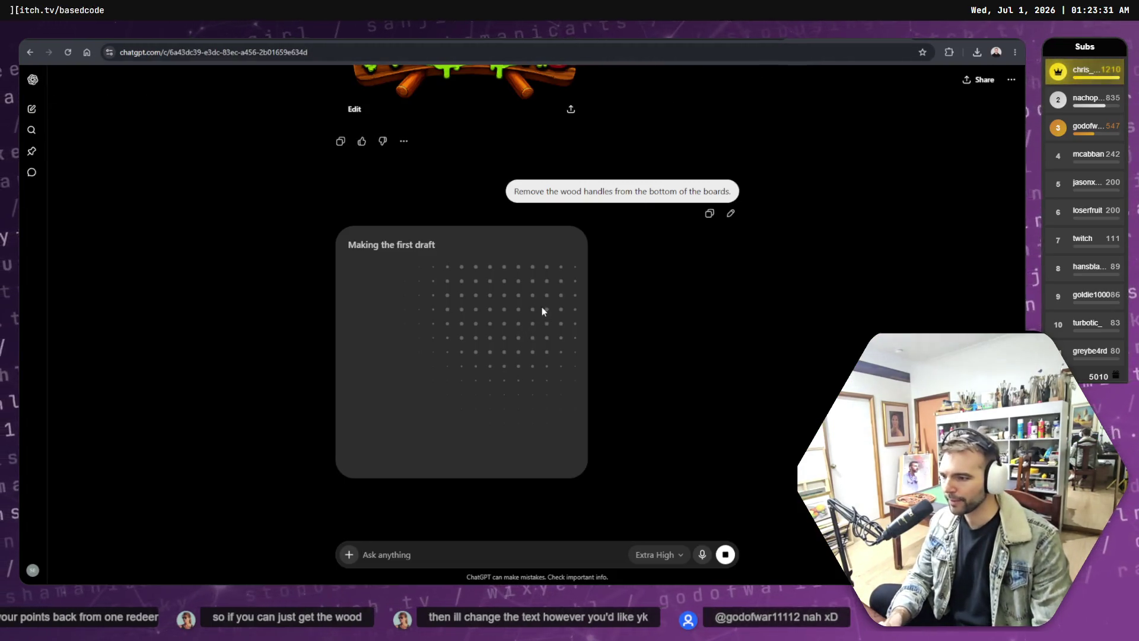
{"action": "scroll", "coordinate": [604, 239], "scroll_direction": "up", "scroll_amount": 3}
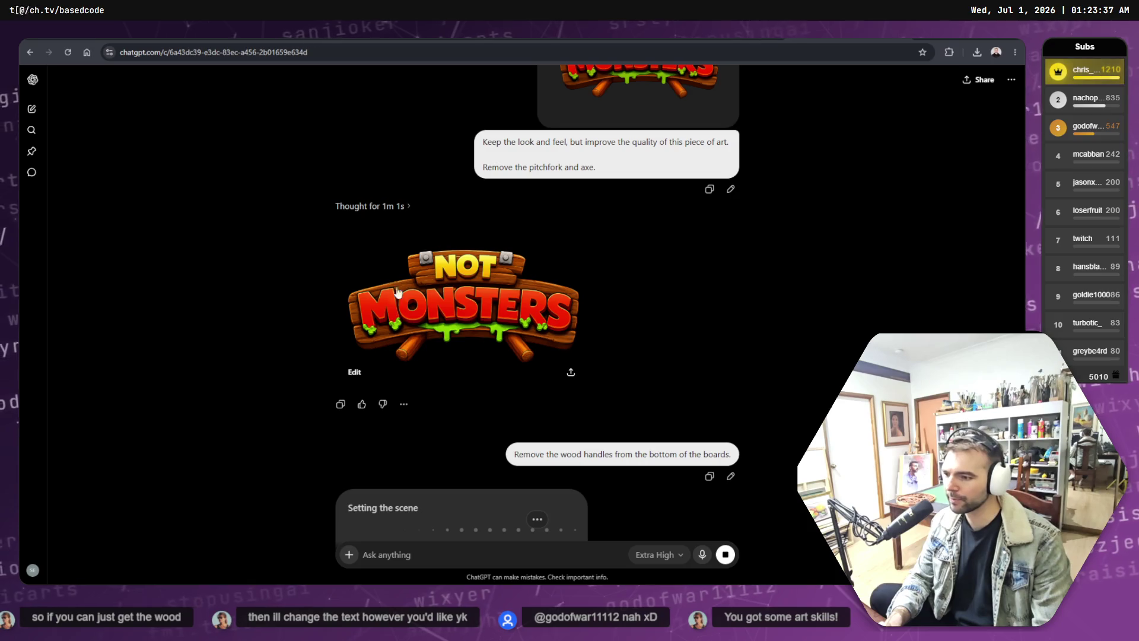
{"action": "scroll", "coordinate": [643, 303], "scroll_direction": "down", "scroll_amount": 5}
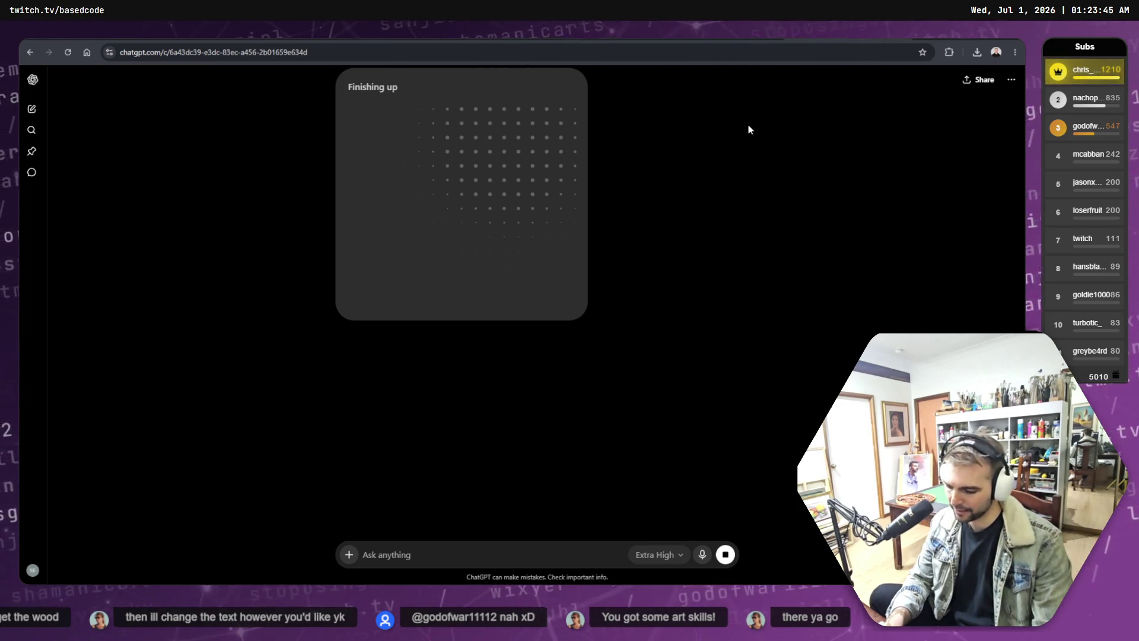
Step: Switch from the ChatGPT conversation over to the On Point site
{"action": "key", "text": "ctrl+Tab"}
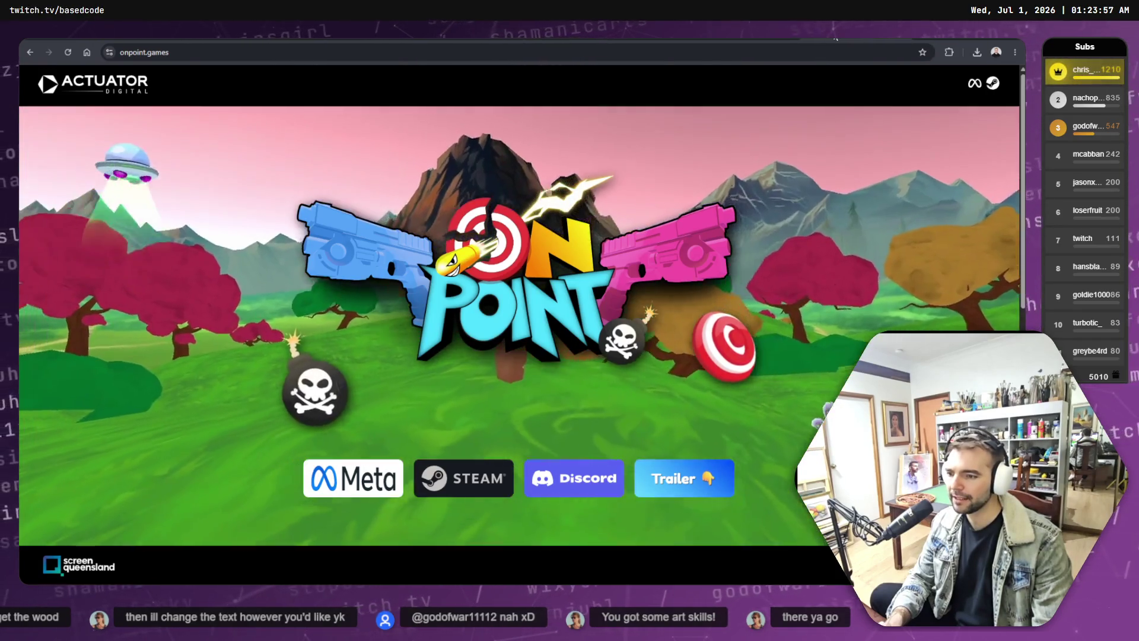
Step: Return to the ChatGPT tab to view the medieval village witch hunt image
{"action": "left_click", "coordinate": [830, 42]}
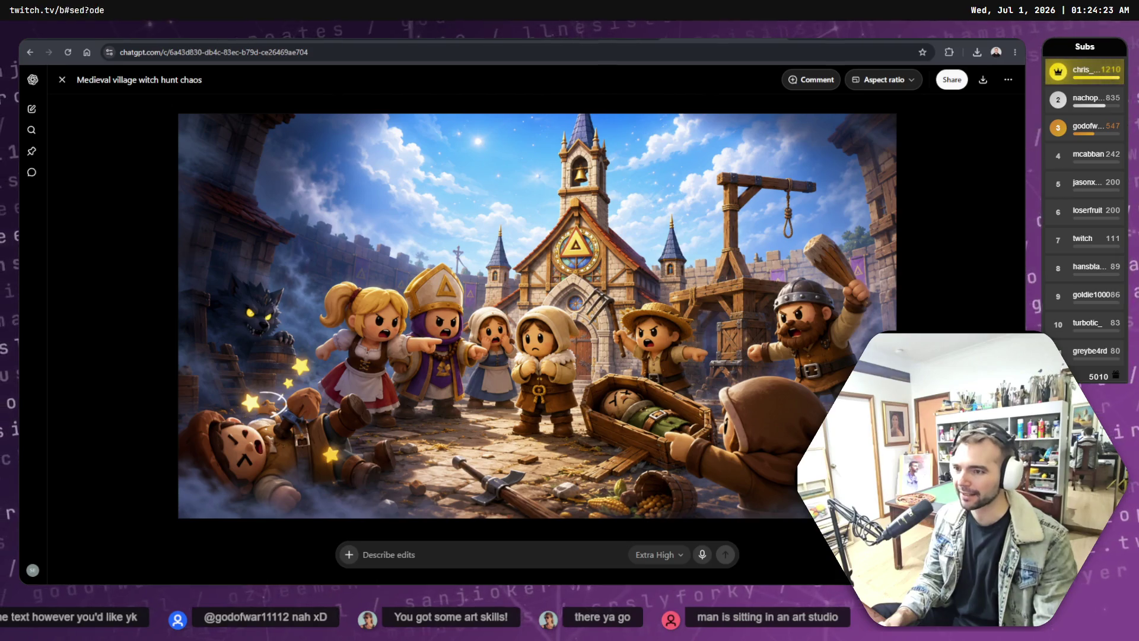
Step: Copy the finished handle-free logo image and paste it onto the tldraw board
{"action": "key", "text": "Escape"}
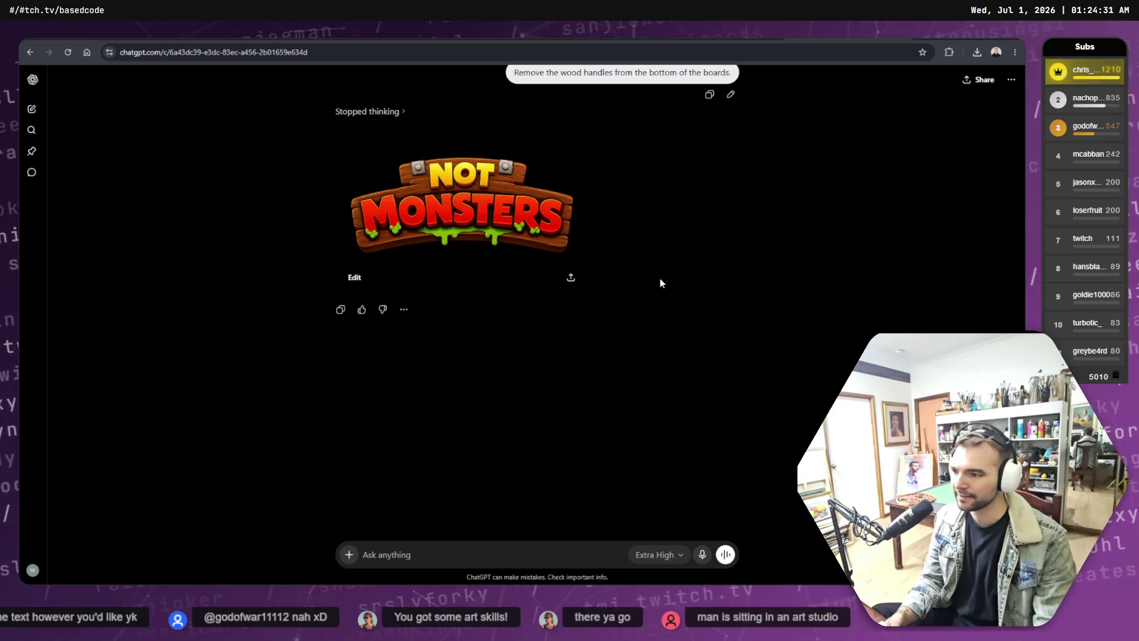
{"action": "right_click", "coordinate": [547, 288]}
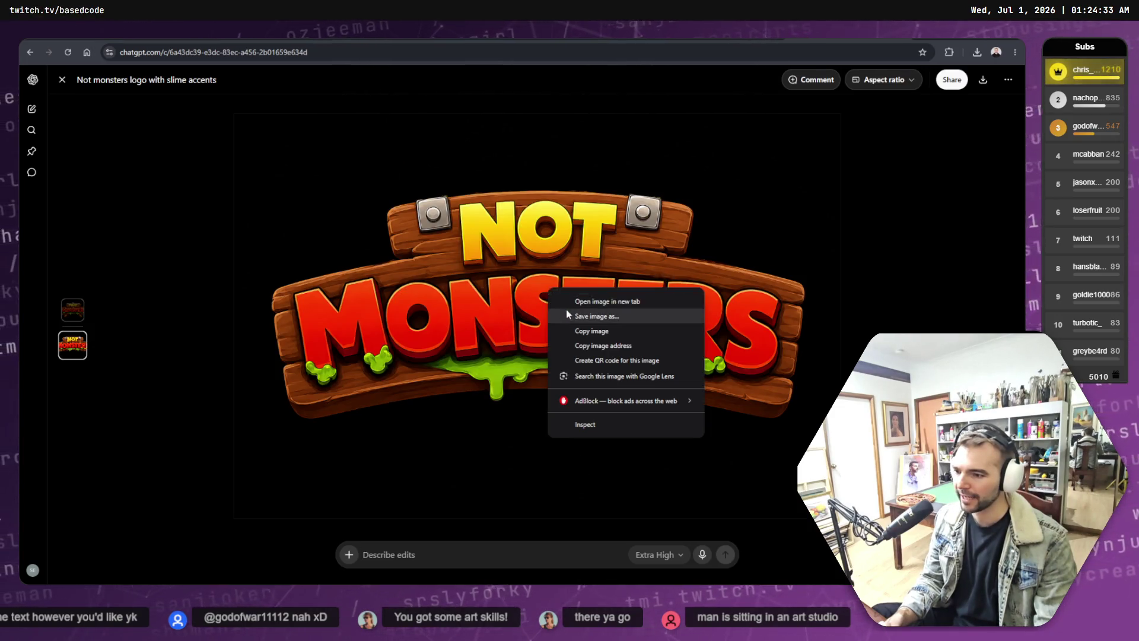
{"action": "left_click", "coordinate": [613, 328]}
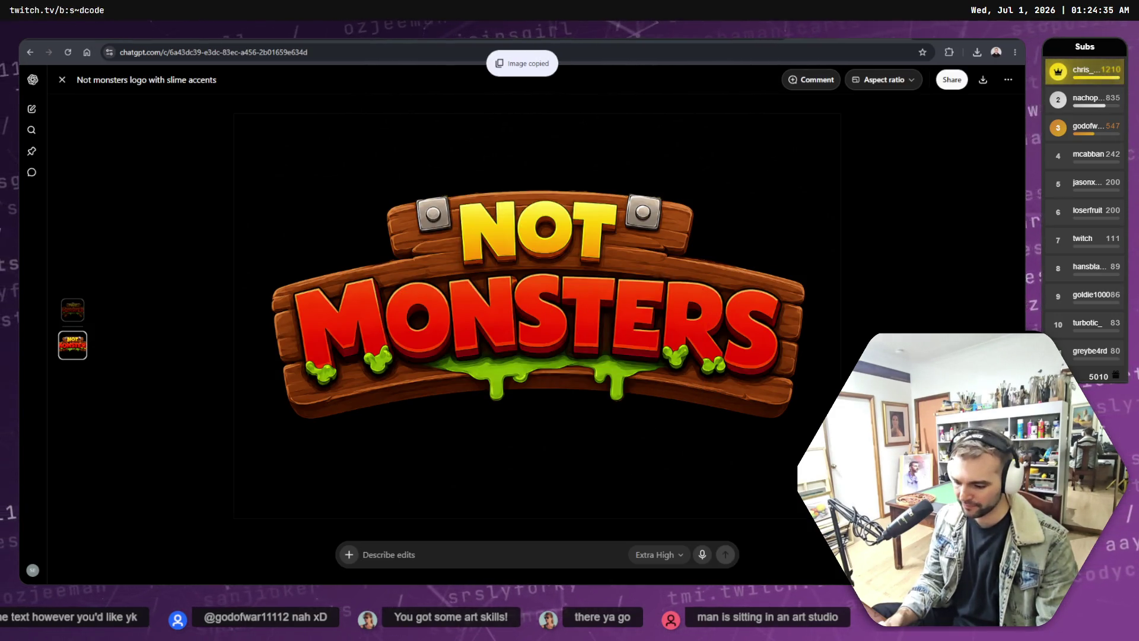
{"action": "key", "text": "alt+Tab"}
{"action": "key", "text": "ctrl+v"}
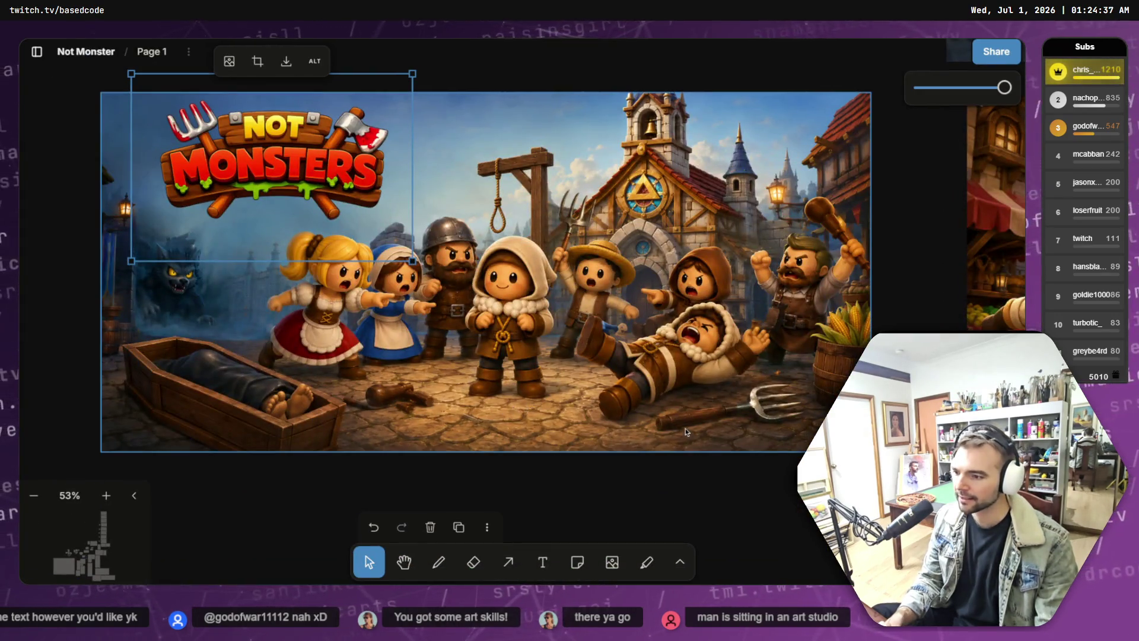
{"action": "scroll", "coordinate": [685, 433], "scroll_direction": "down", "scroll_amount": 10}
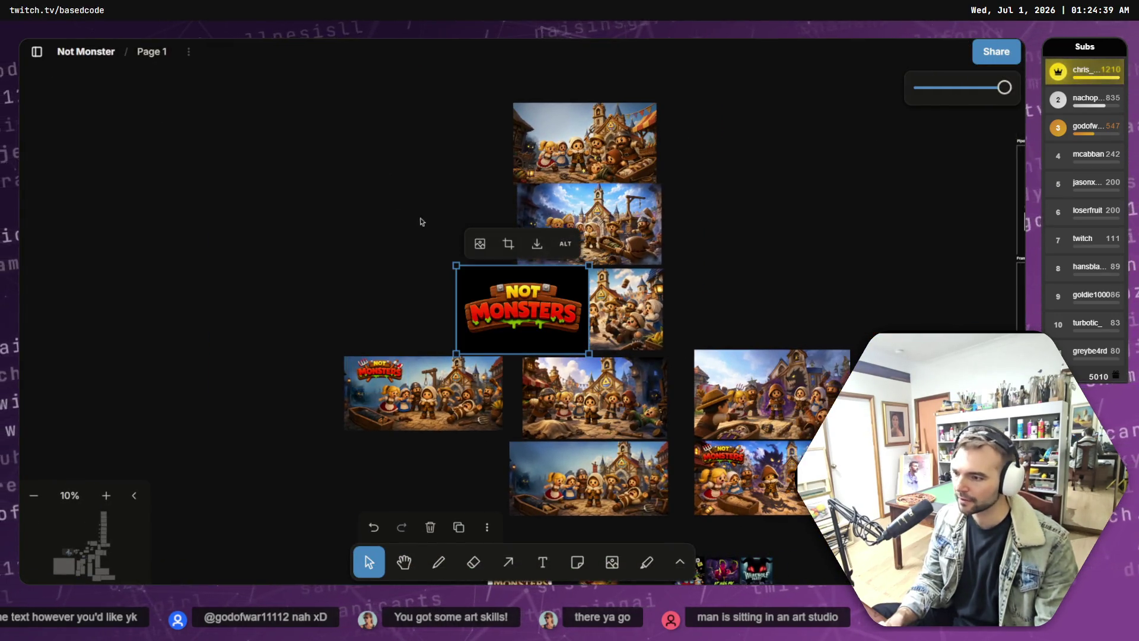
Step: Move the pasted logo to empty canvas space at upper left, then return to ChatGPT
{"action": "left_click_drag", "start_coordinate": [522, 312], "coordinate": [383, 216]}
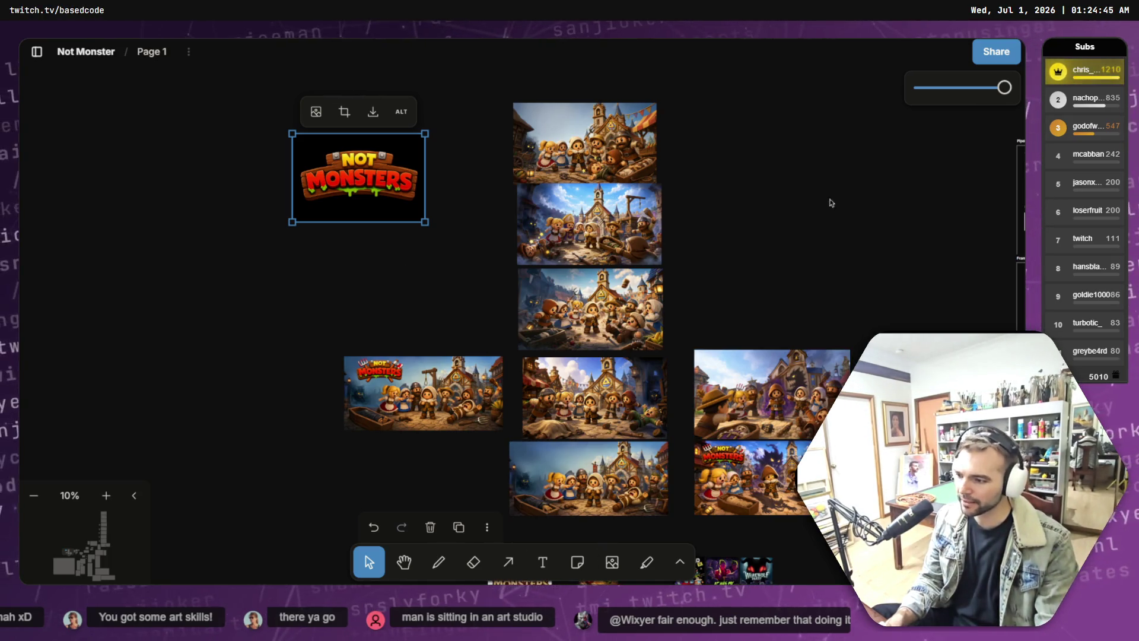
{"action": "key", "text": "alt+Tab"}
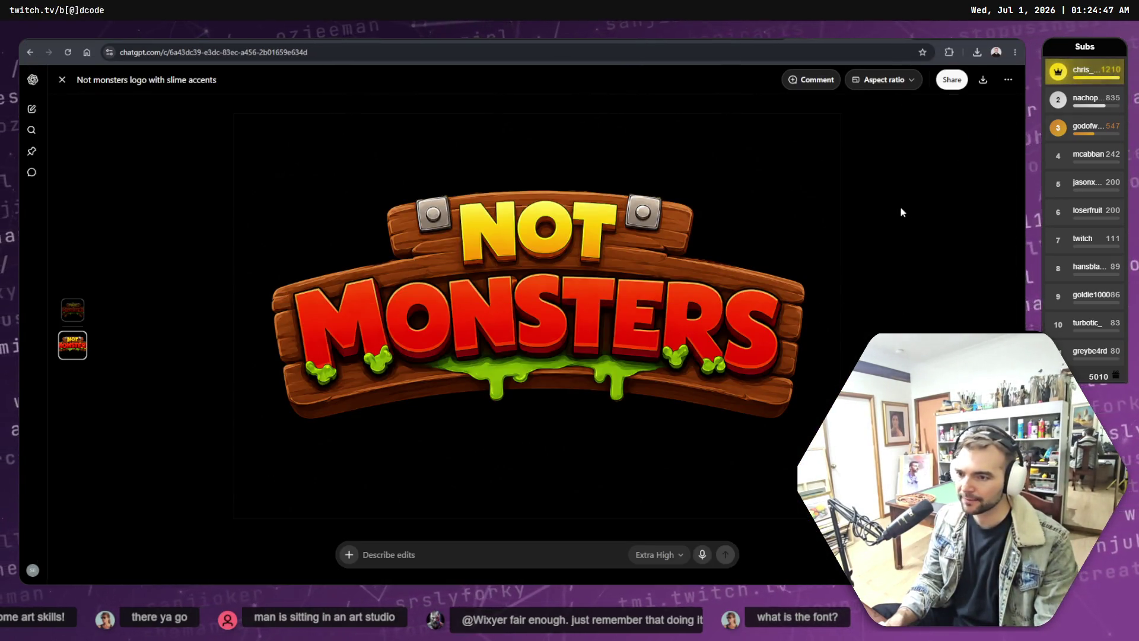
Step: Close the image viewer and start editing the earlier prompt, selecting its pitchfork-and-axe line
{"action": "key", "text": "Up"}
{"action": "left_click", "coordinate": [61, 81]}
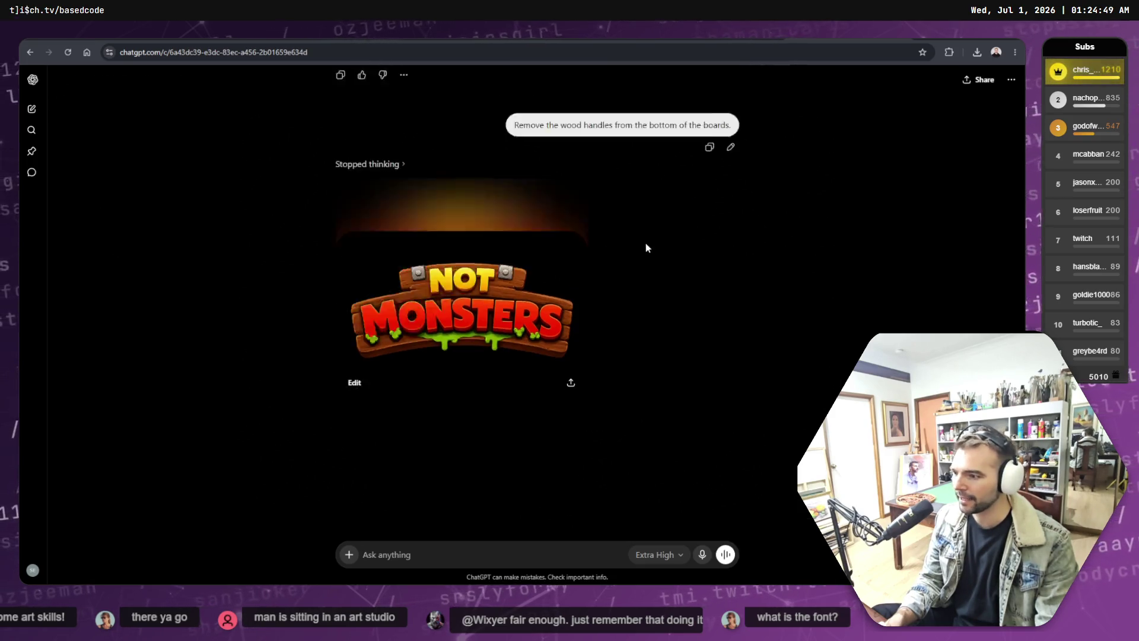
{"action": "scroll", "coordinate": [648, 249], "scroll_direction": "up", "scroll_amount": 4}
{"action": "scroll", "coordinate": [654, 269], "scroll_direction": "up", "scroll_amount": 1}
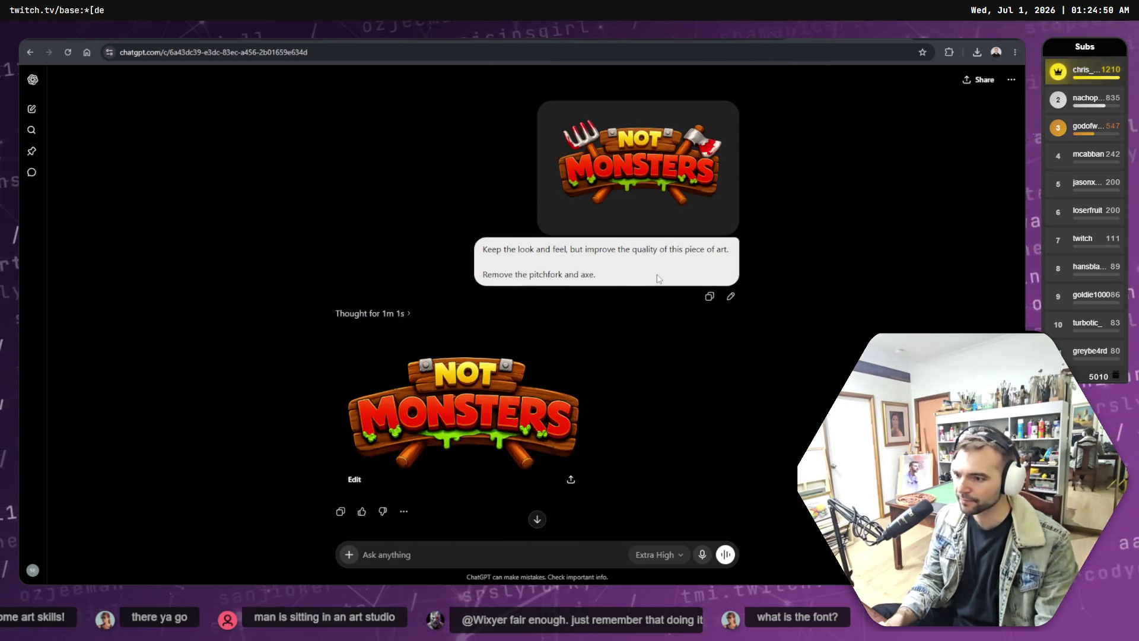
{"action": "left_click", "coordinate": [731, 297]}
{"action": "key", "text": "ctrl+a"}
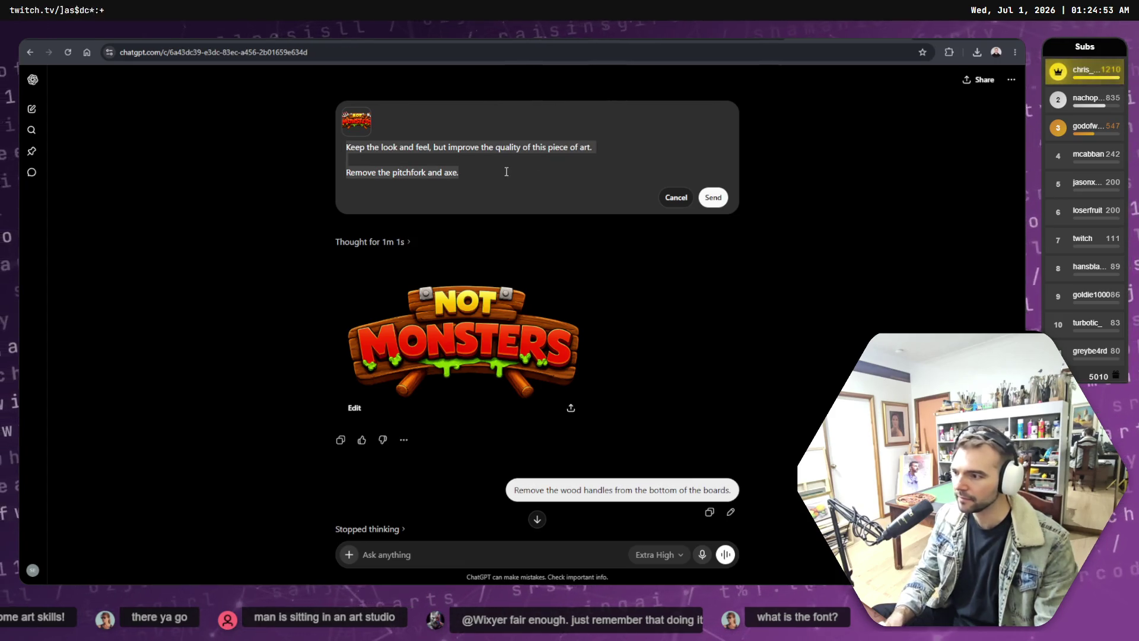
{"action": "left_click_drag", "start_coordinate": [486, 170], "coordinate": [298, 174]}
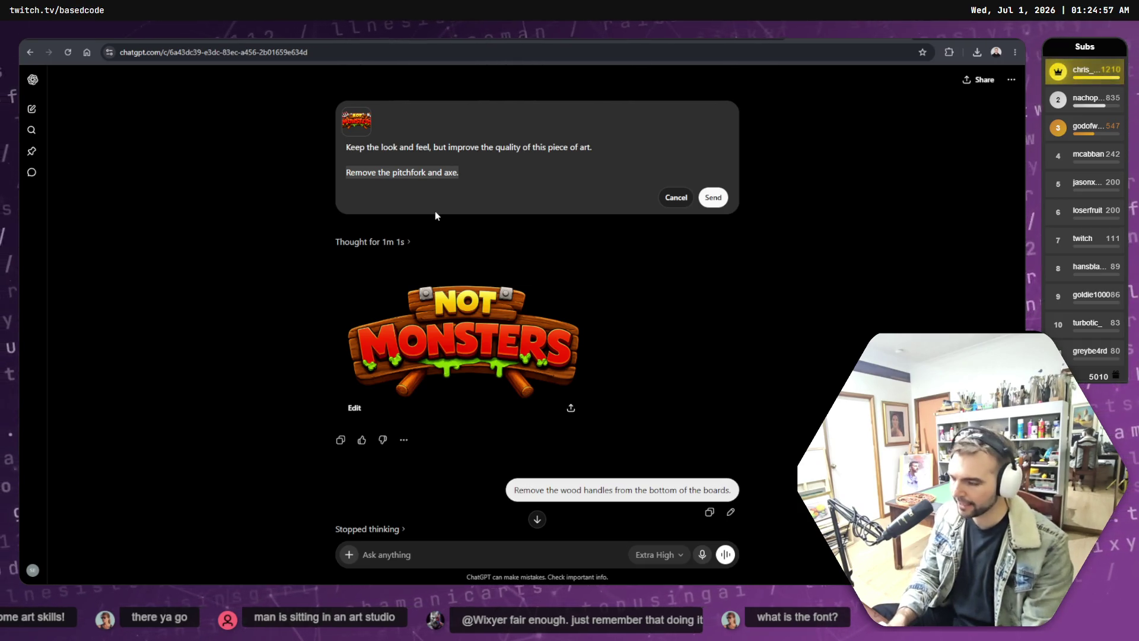
{"action": "type", "text": "Remove t"}
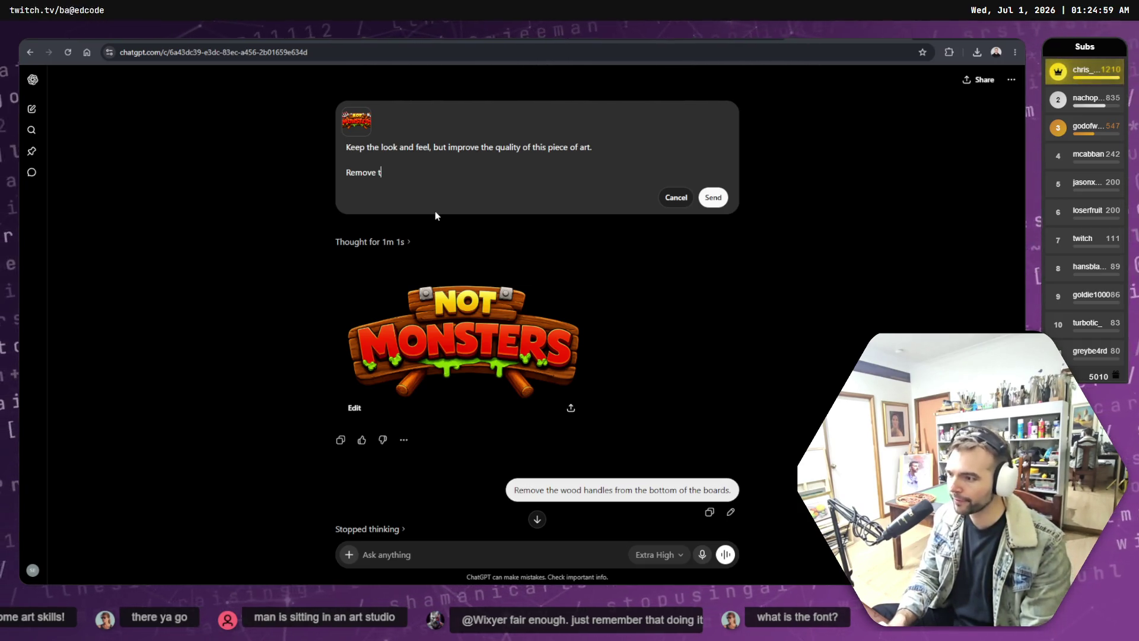
Step: Reword the line to keep only the axe and pitchfork and send the edited request
{"action": "key", "text": "BackSpace"}
{"action": "type", "text": "everything but the"}
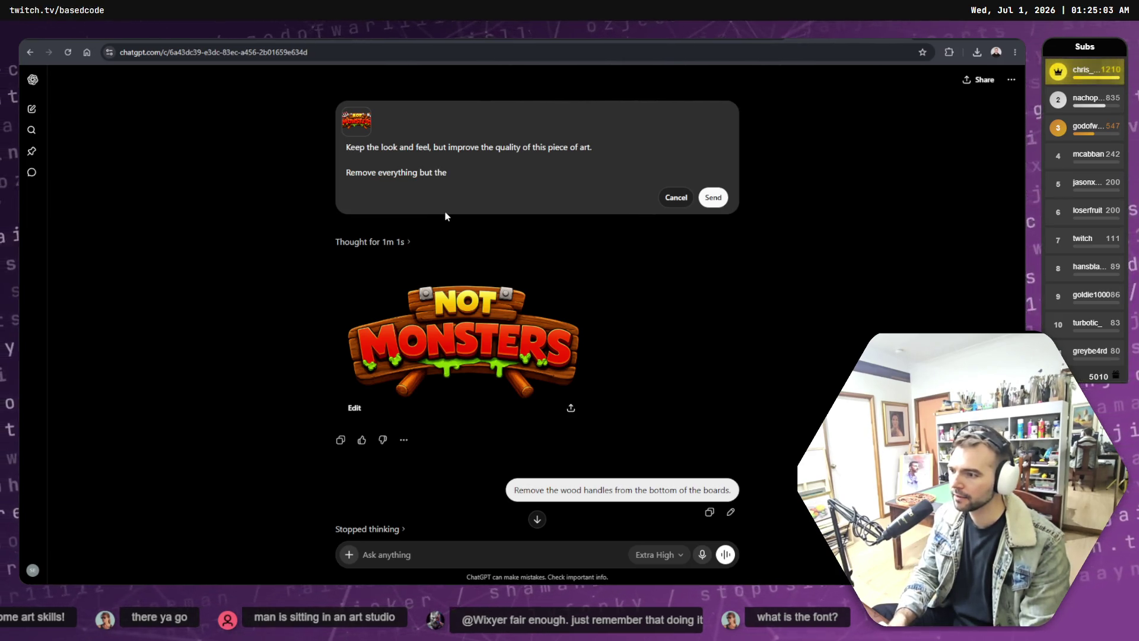
{"action": "scroll", "coordinate": [445, 216], "scroll_direction": "down", "scroll_amount": 3}
{"action": "key", "text": "ctrl+s"}
{"action": "key", "text": "Escape"}
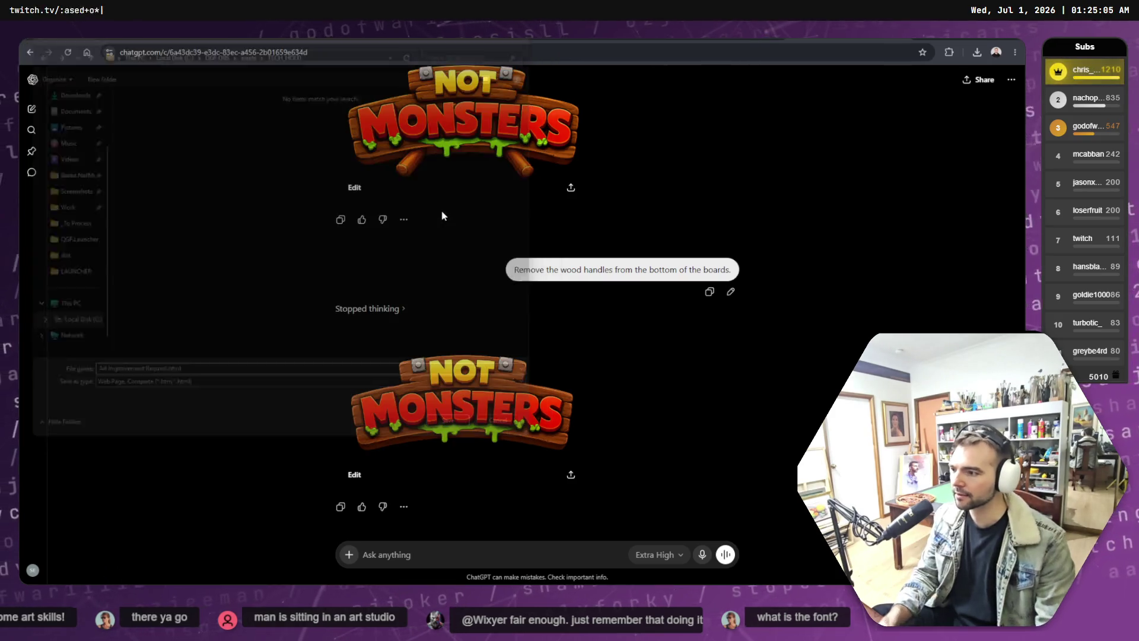
{"action": "scroll", "coordinate": [470, 220], "scroll_direction": "up", "scroll_amount": 3}
{"action": "type", "text": "Remove everything but the"}
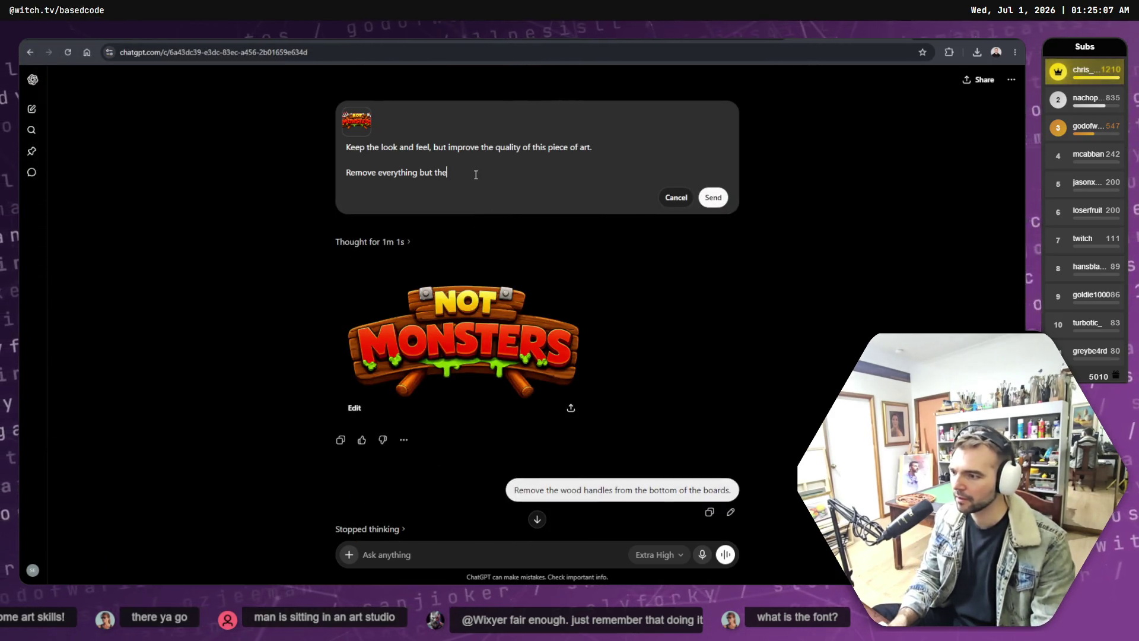
{"action": "type", "text": " axe and pitchfork."}
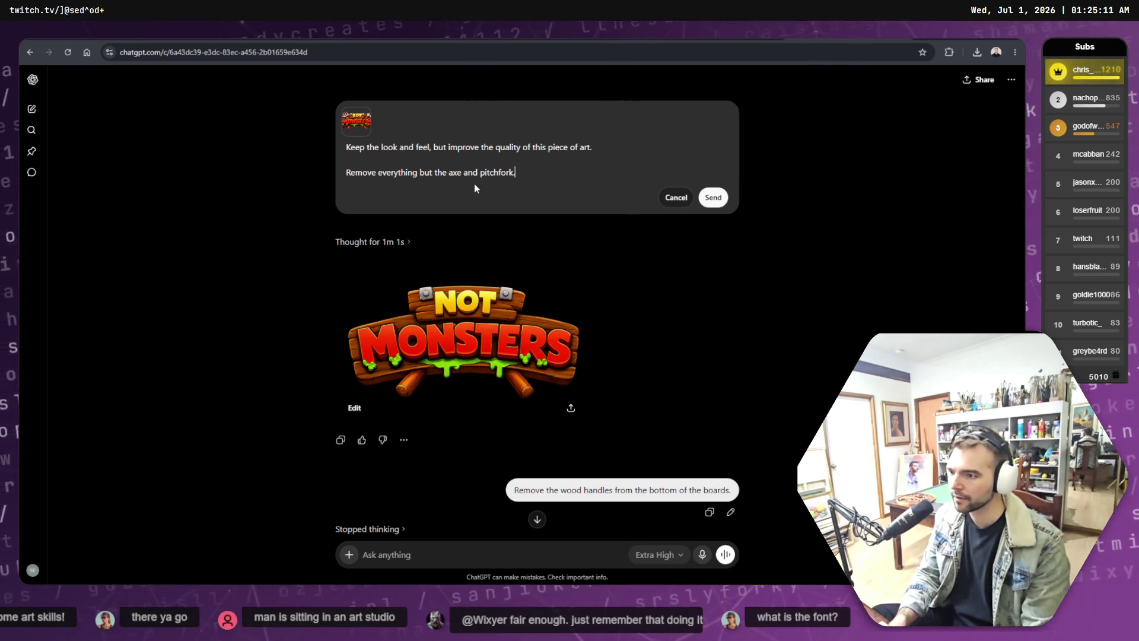
{"action": "left_click", "coordinate": [713, 197]}
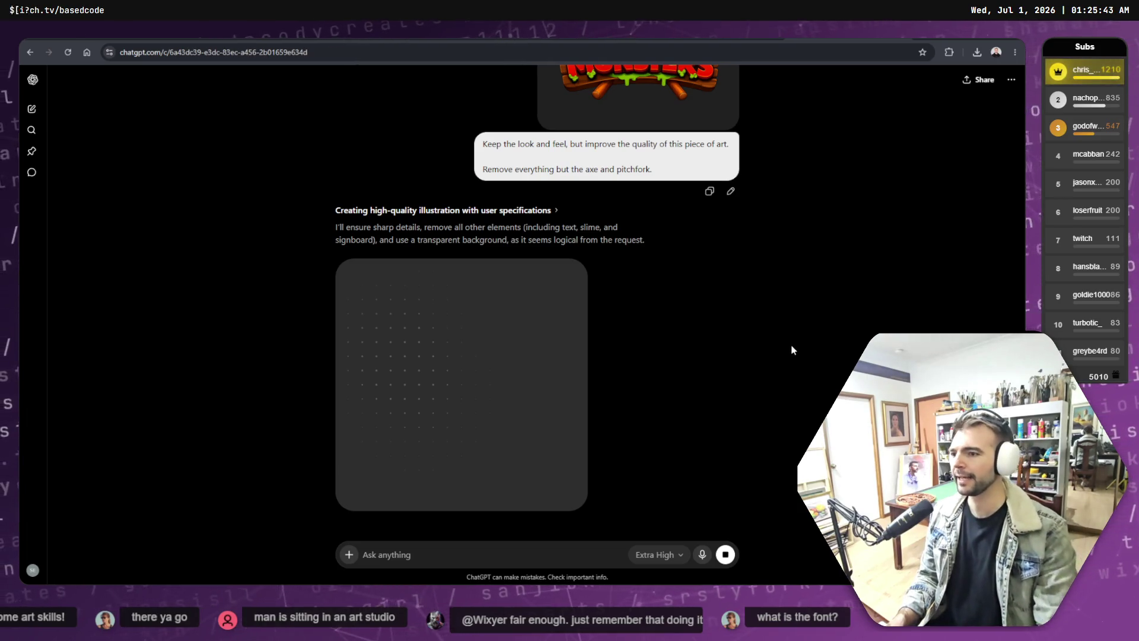
{"action": "scroll", "coordinate": [792, 345], "scroll_direction": "up", "scroll_amount": 2}
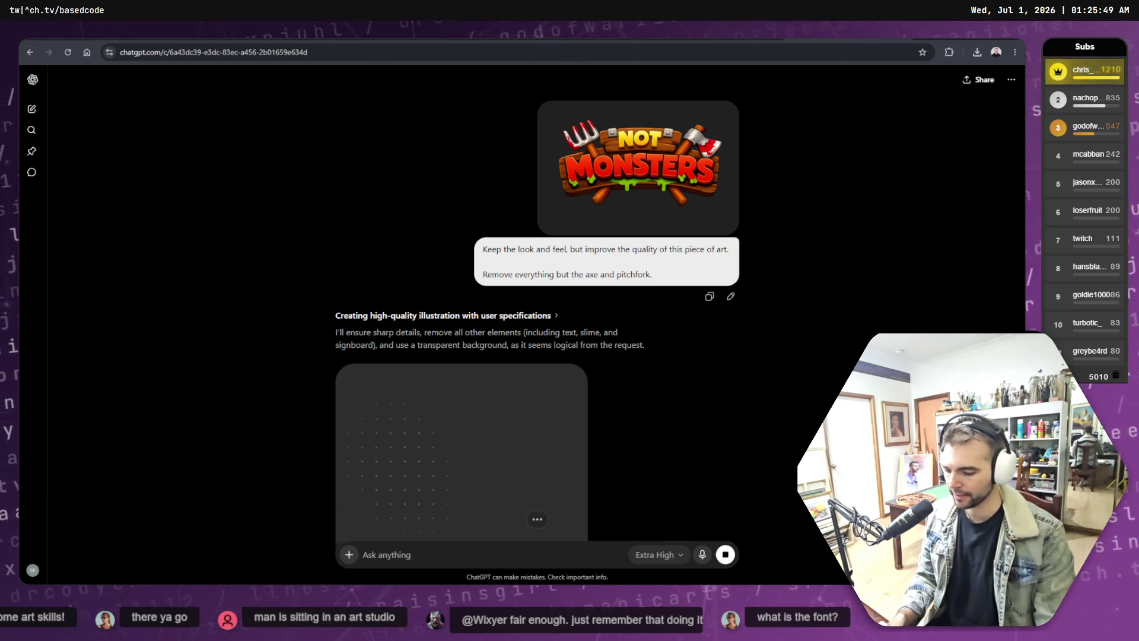
Step: Switch over to the Not Monsters artwork in GIMP while the image generates
{"action": "key", "text": "alt+Tab"}
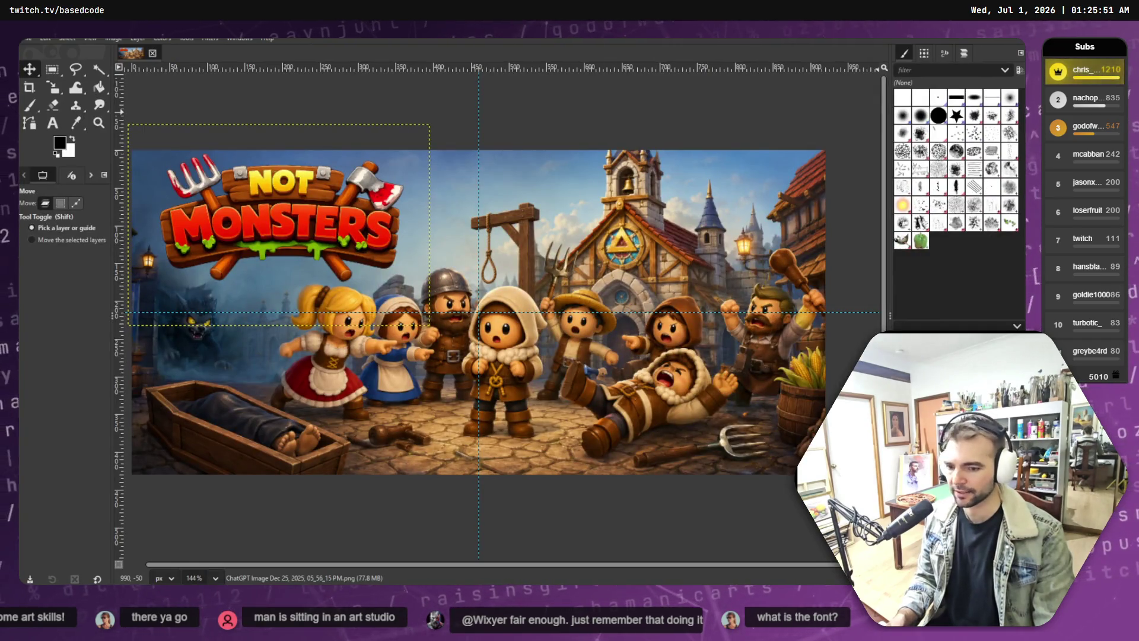
Step: Delete the Not Monsters logo layer from the village artwork
{"action": "key", "text": "Delete"}
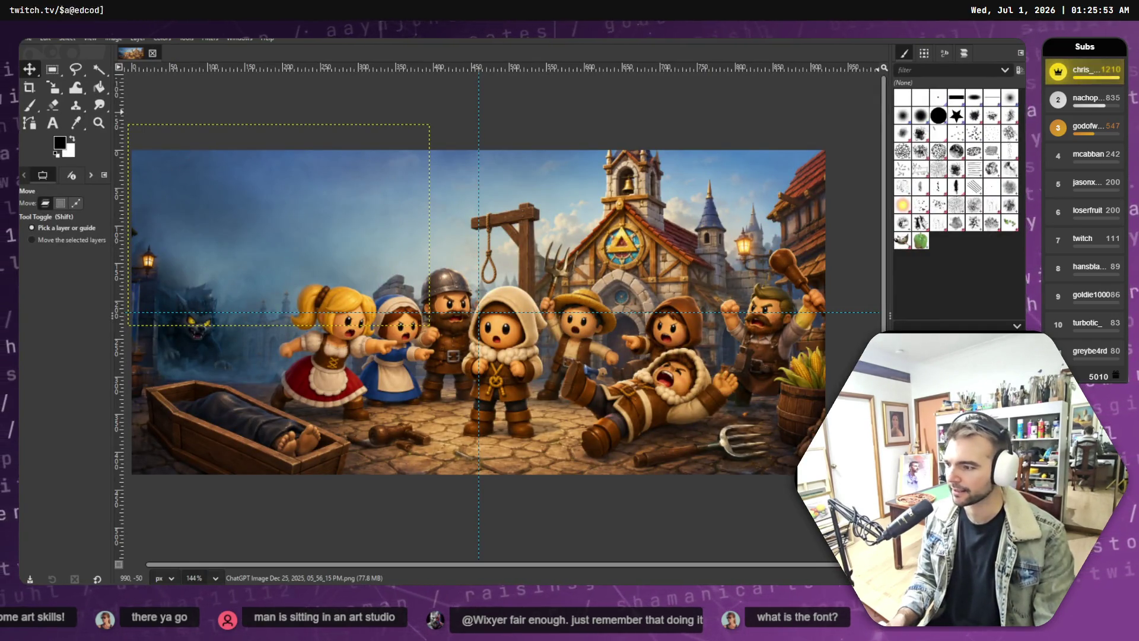
{"action": "right_click", "coordinate": [881, 184]}
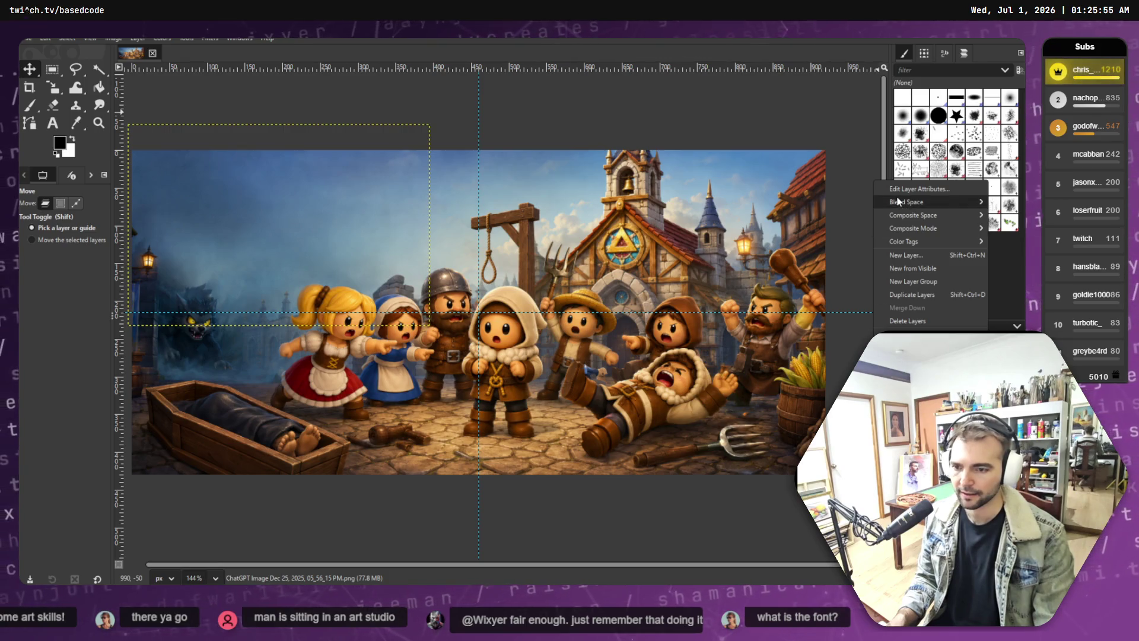
{"action": "left_click", "coordinate": [907, 321]}
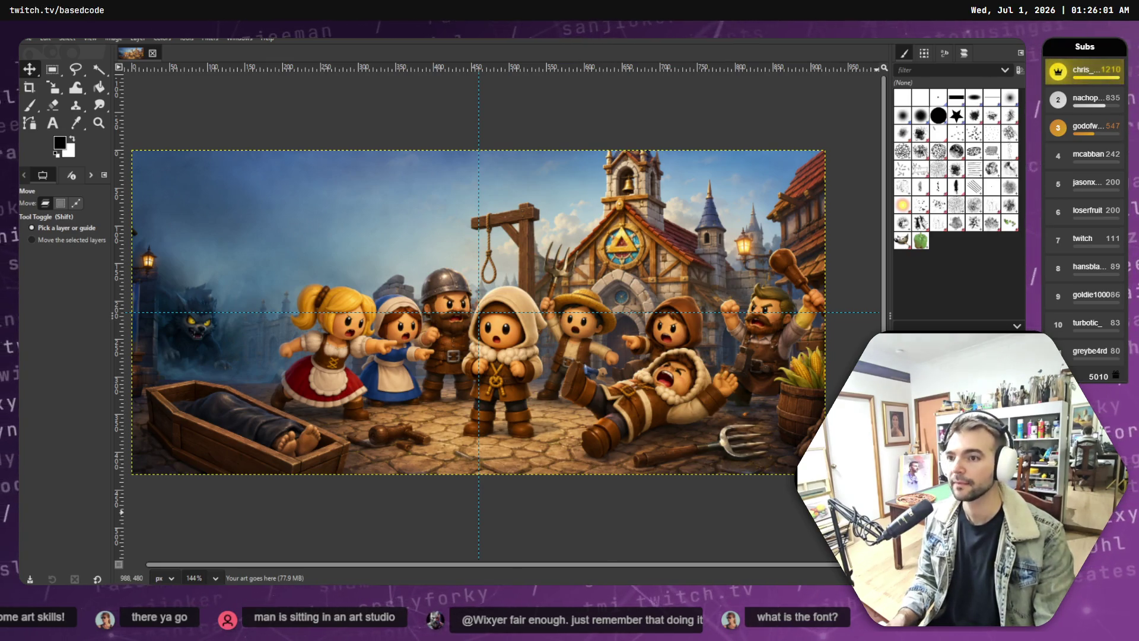
Step: Check the still-generating axe-and-pitchfork image in ChatGPT, then return to the village artwork in GIMP
{"action": "key", "text": "alt+Tab"}
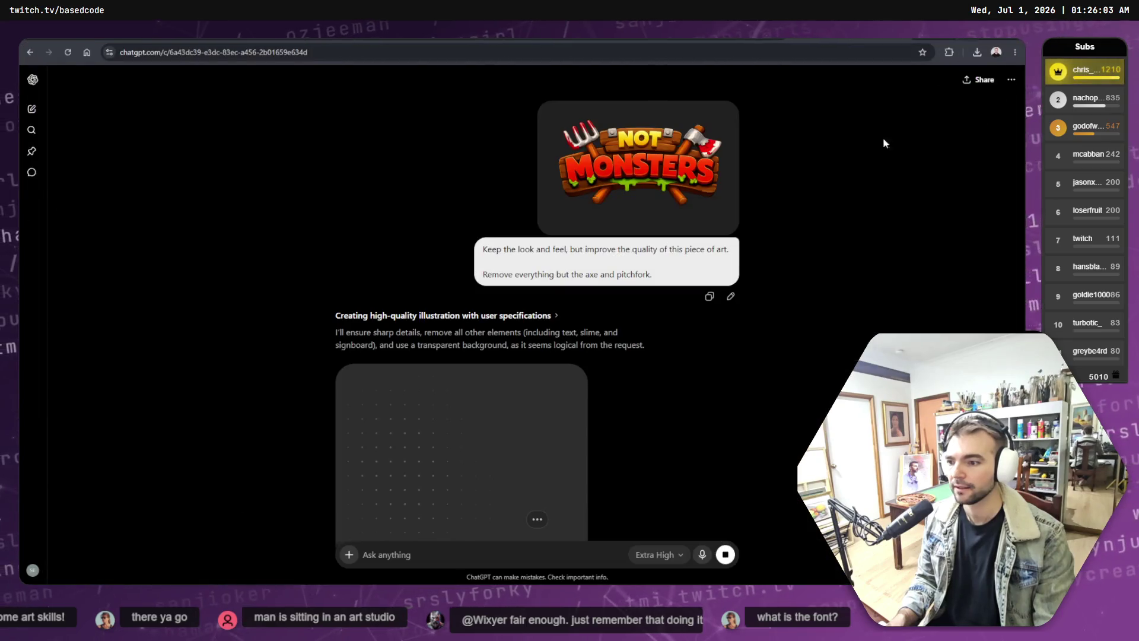
{"action": "scroll", "coordinate": [813, 334], "scroll_direction": "down", "scroll_amount": 2}
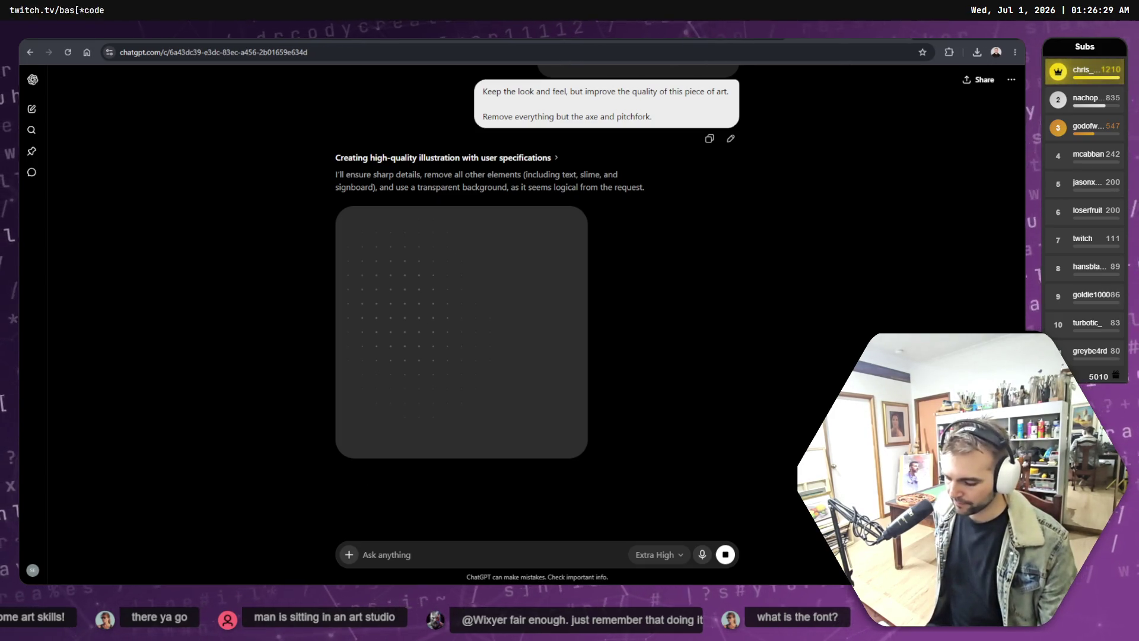
{"action": "key", "text": "alt+Tab"}
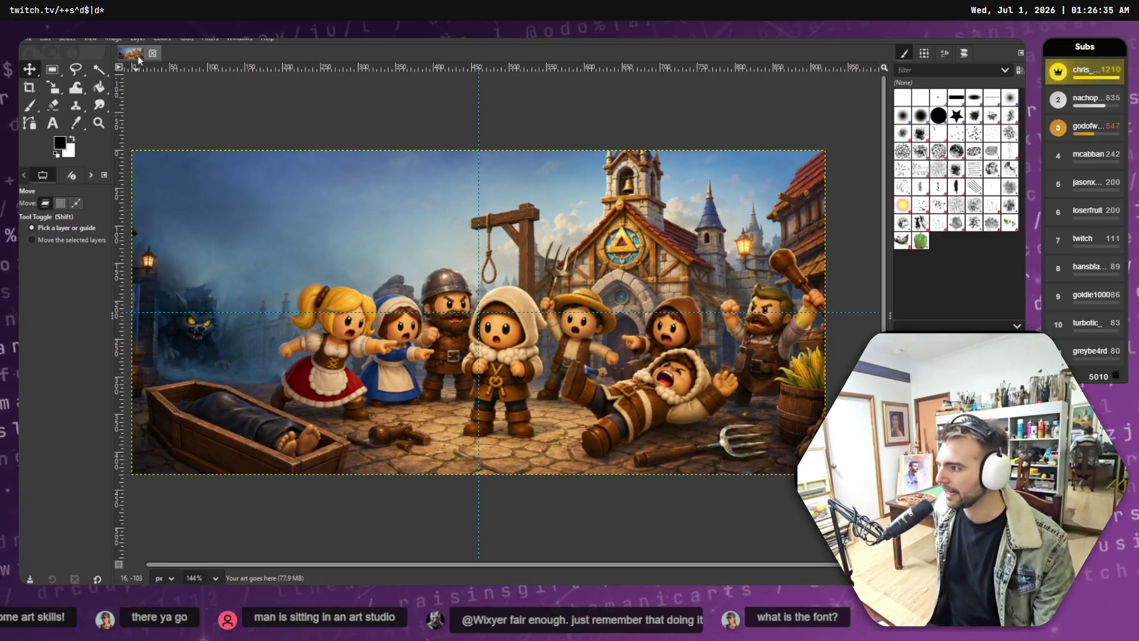
{"action": "left_click", "coordinate": [32, 40]}
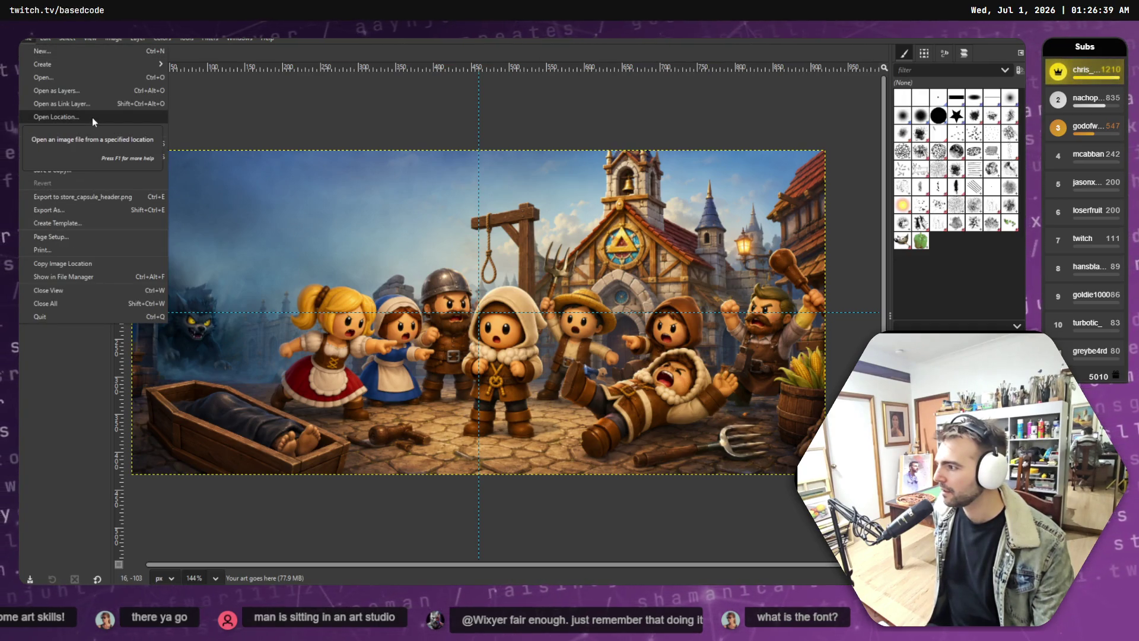
{"action": "left_click", "coordinate": [52, 78]}
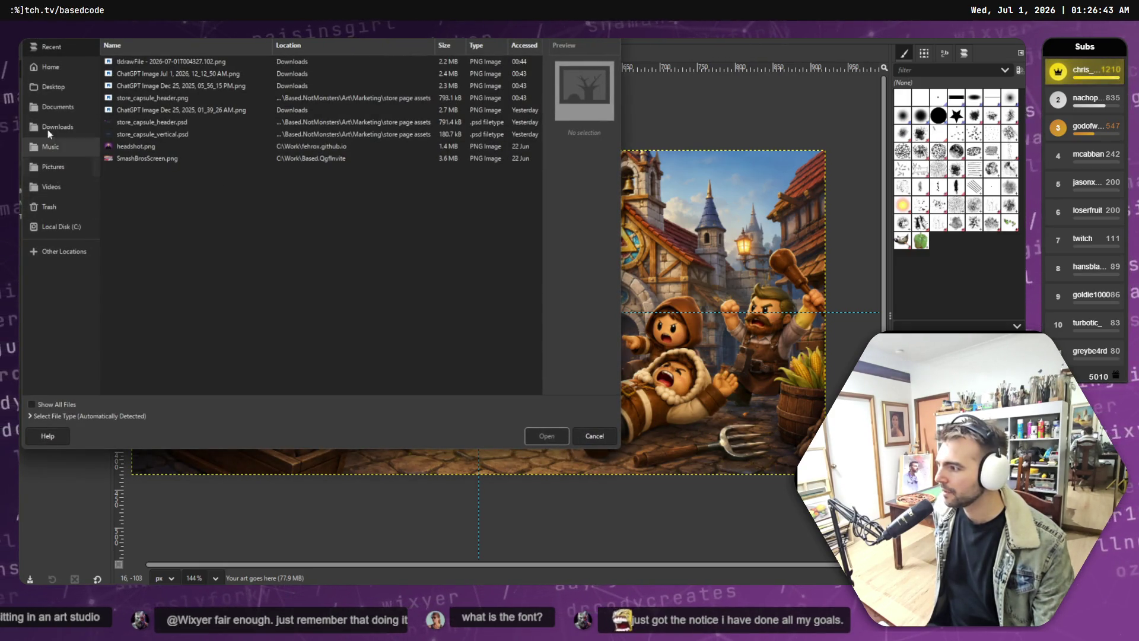
{"action": "left_click", "coordinate": [592, 439]}
Step: Browse to Based.NotMonsters > Art > Marketing > store page assets and select store_capsule_main.psd
{"action": "key", "text": "super+e"}
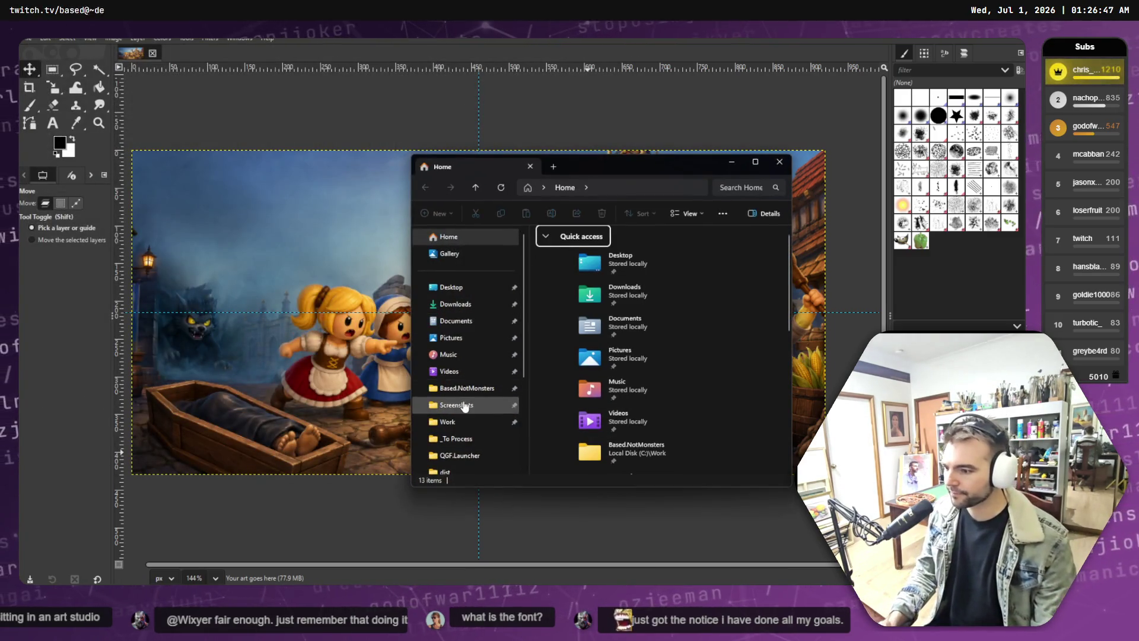
{"action": "left_click", "coordinate": [466, 388]}
{"action": "double_click", "coordinate": [576, 274]}
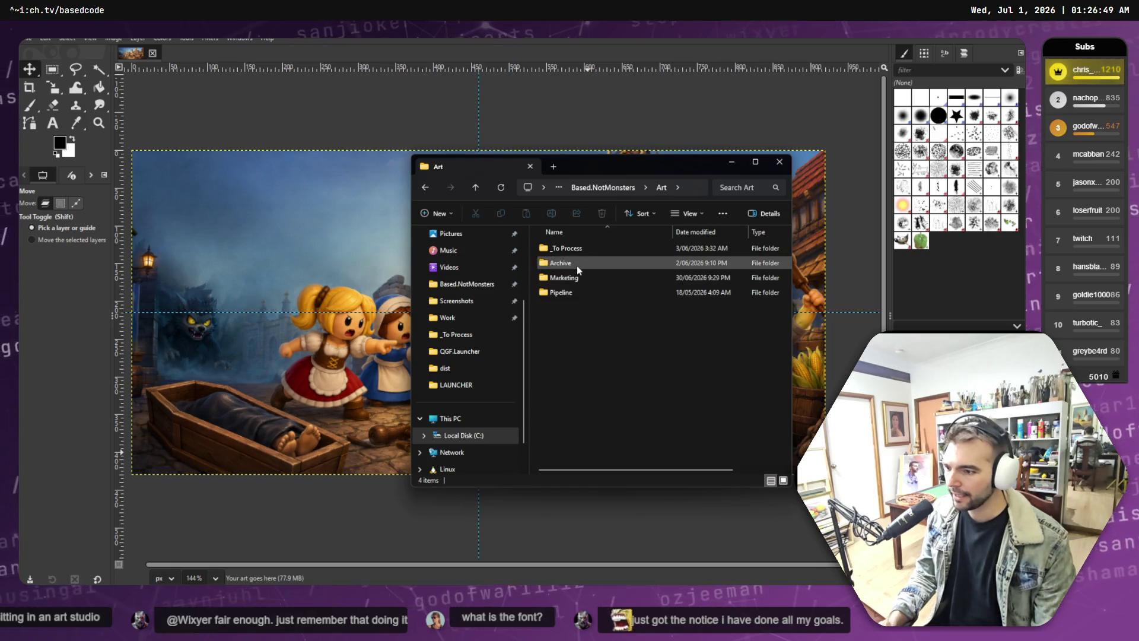
{"action": "double_click", "coordinate": [577, 277]}
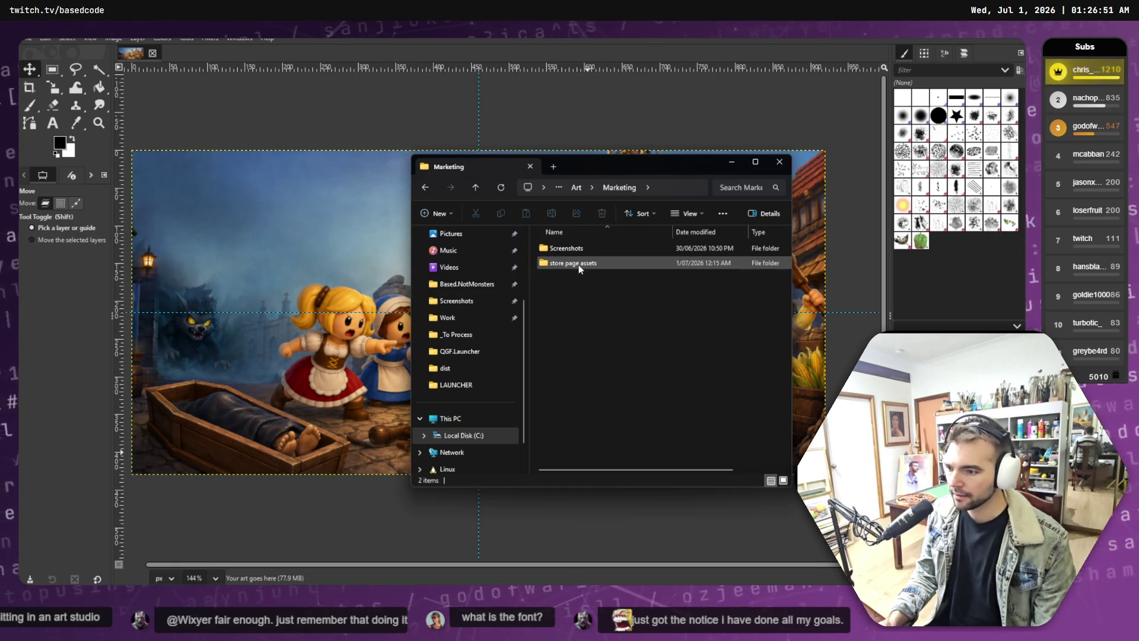
{"action": "left_click", "coordinate": [577, 263]}
{"action": "double_click", "coordinate": [576, 261]}
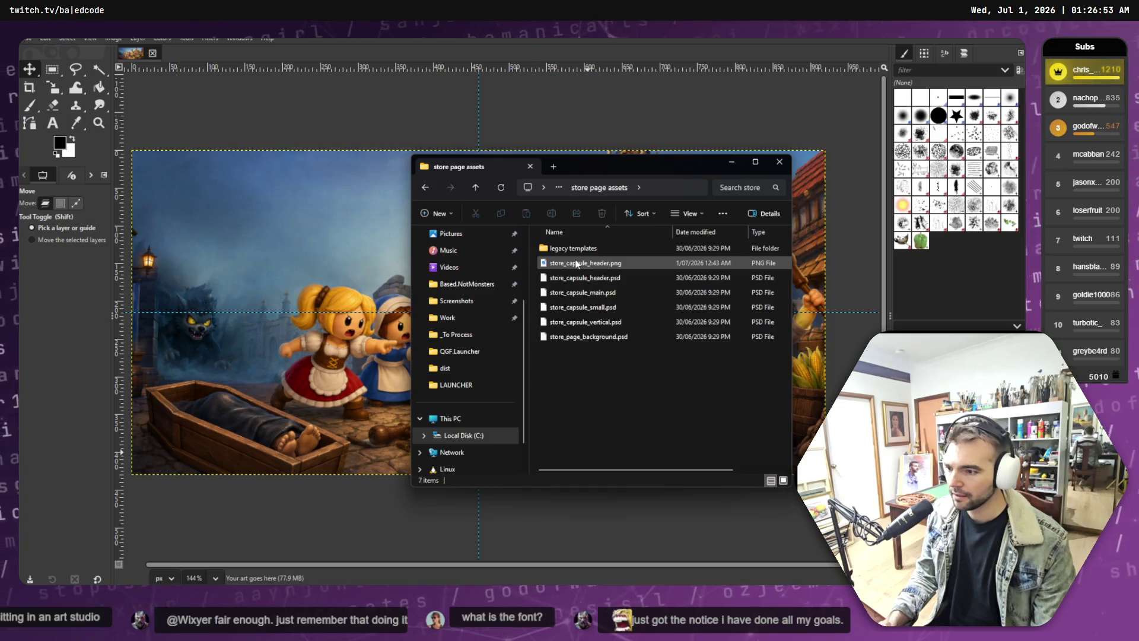
{"action": "left_click", "coordinate": [597, 282]}
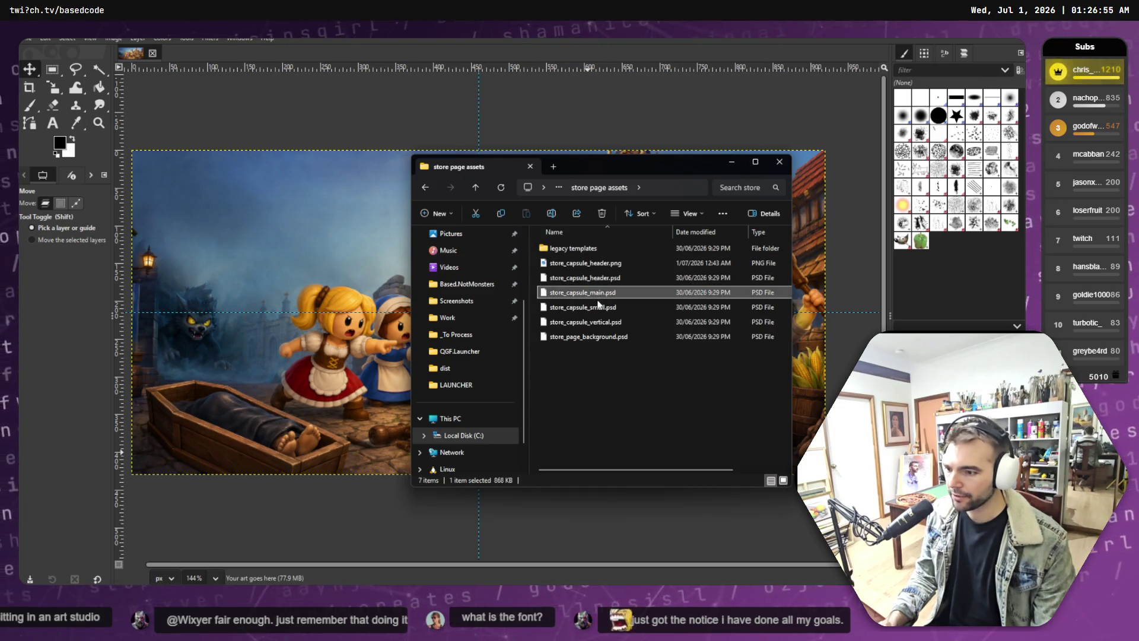
Step: Select the four PSDs through store_page_background.psd, drop them into GIMP, and close Explorer
{"action": "left_click", "coordinate": [609, 339], "text": "shift"}
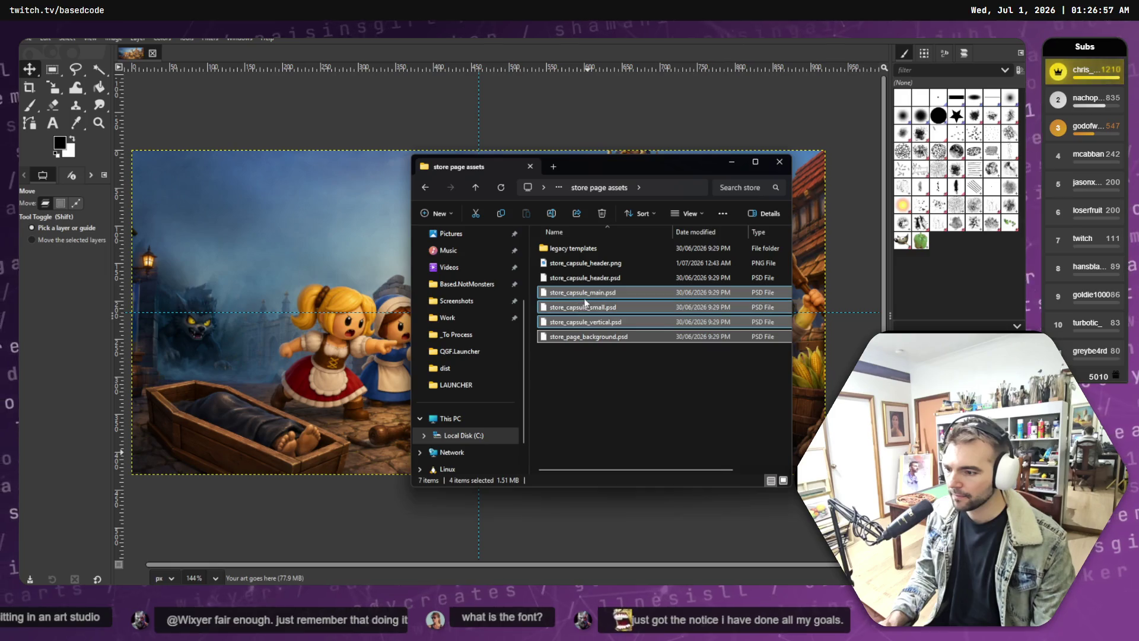
{"action": "left_click_drag", "start_coordinate": [587, 307], "coordinate": [251, 51]}
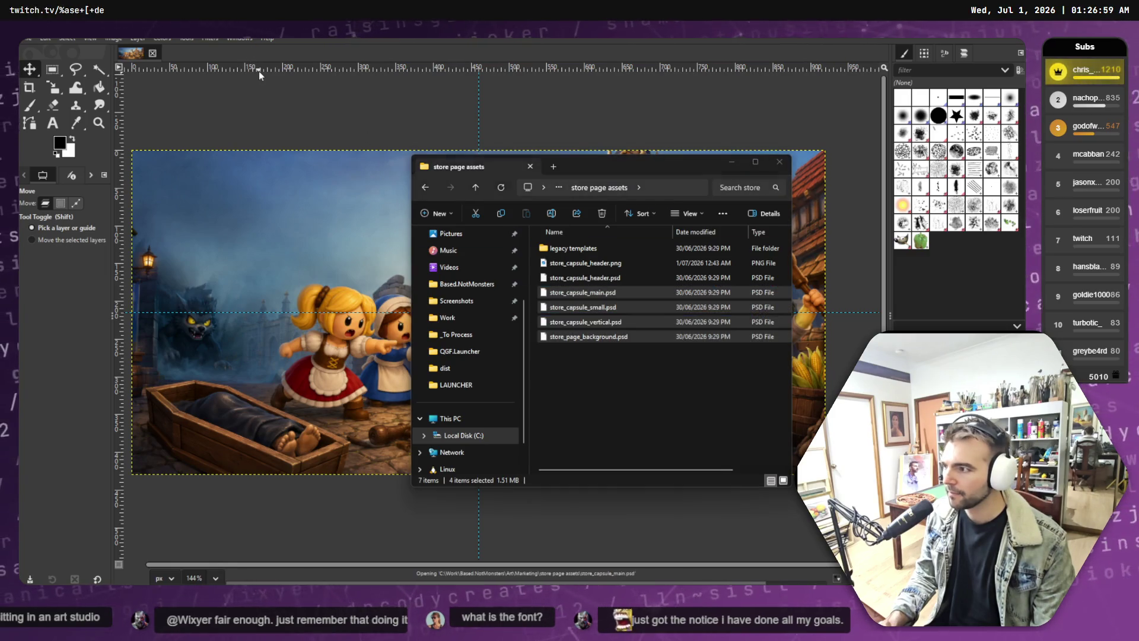
{"action": "left_click", "coordinate": [780, 164]}
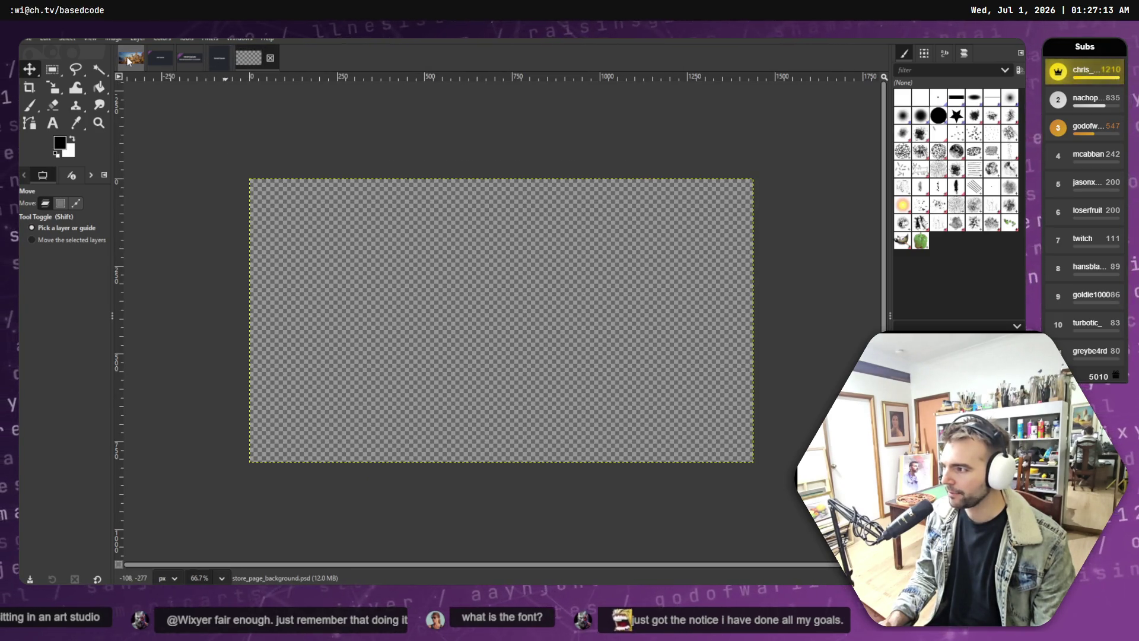
Step: Flip between the village artwork and store_page_background images and start dragging the artwork layer across
{"action": "key", "text": "alt+1"}
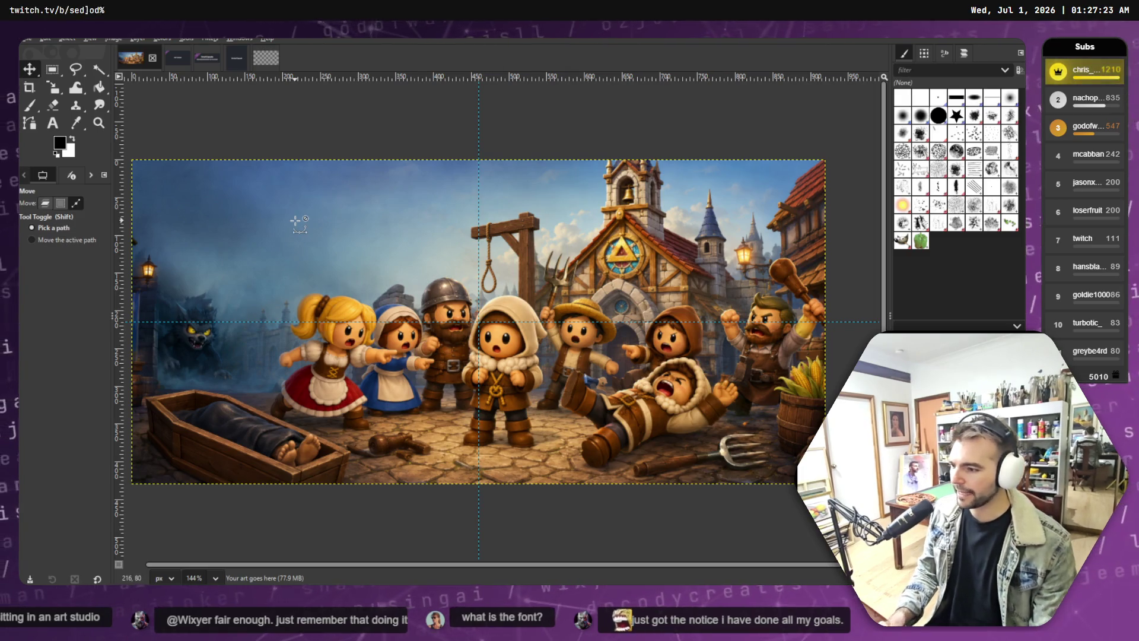
{"action": "scroll", "coordinate": [316, 183], "scroll_direction": "down", "scroll_amount": 3}
{"action": "scroll", "coordinate": [316, 183], "scroll_direction": "down", "scroll_amount": 2}
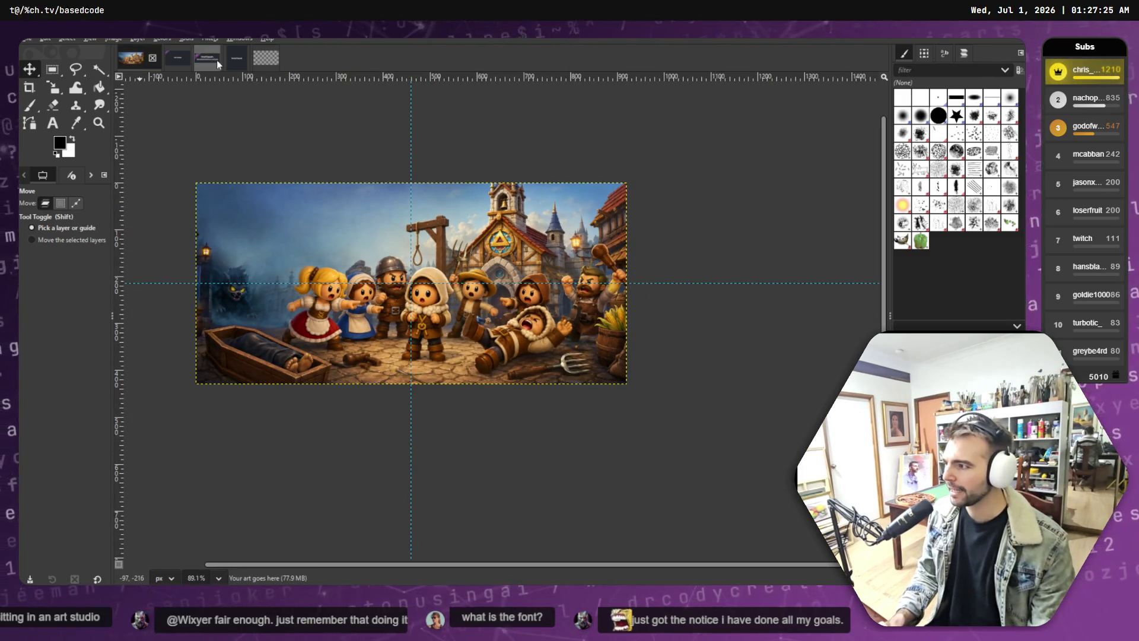
{"action": "left_click", "coordinate": [266, 60]}
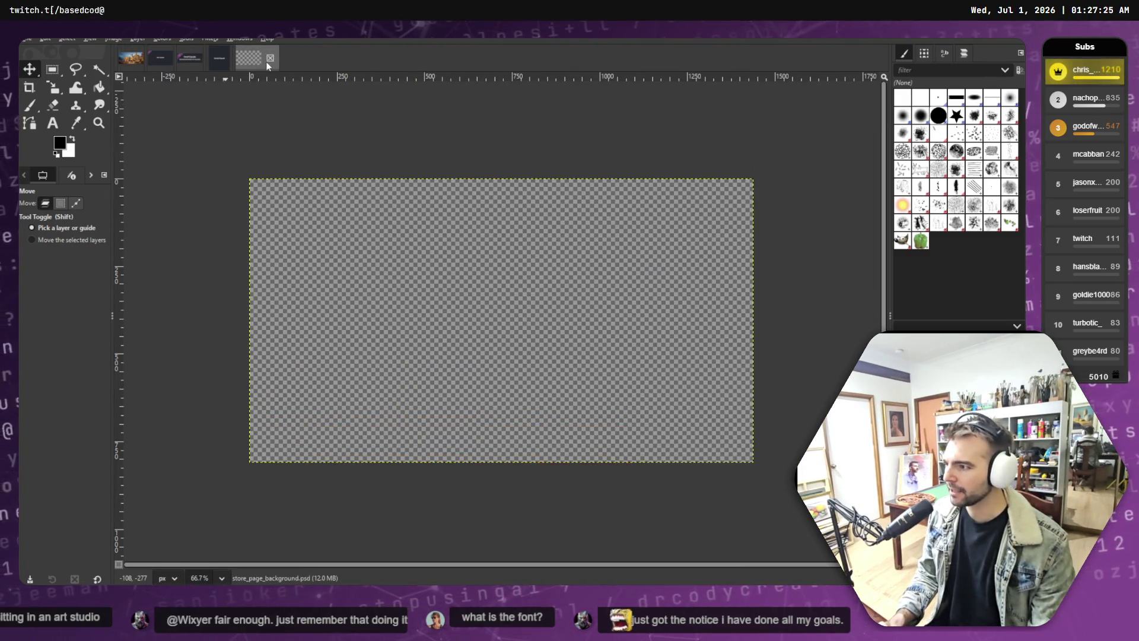
{"action": "left_click", "coordinate": [129, 58]}
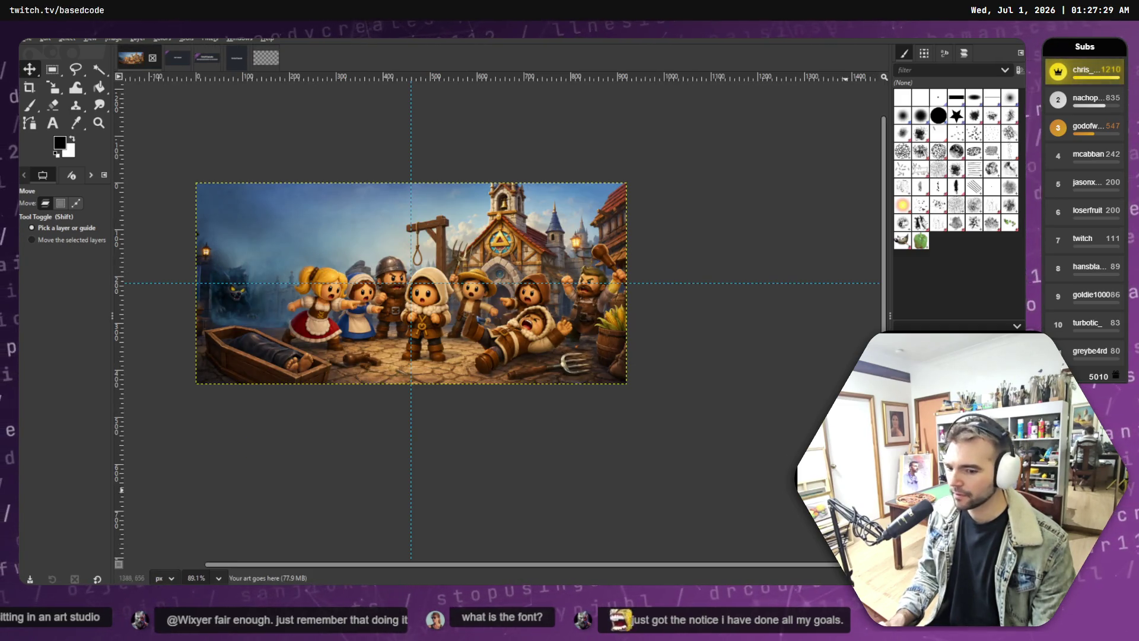
{"action": "left_click_drag", "start_coordinate": [201, 233], "coordinate": [197, 233]}
Step: Paste the village artwork into store_page_background, start scaling it, then undo the paste
{"action": "left_click", "coordinate": [259, 58]}
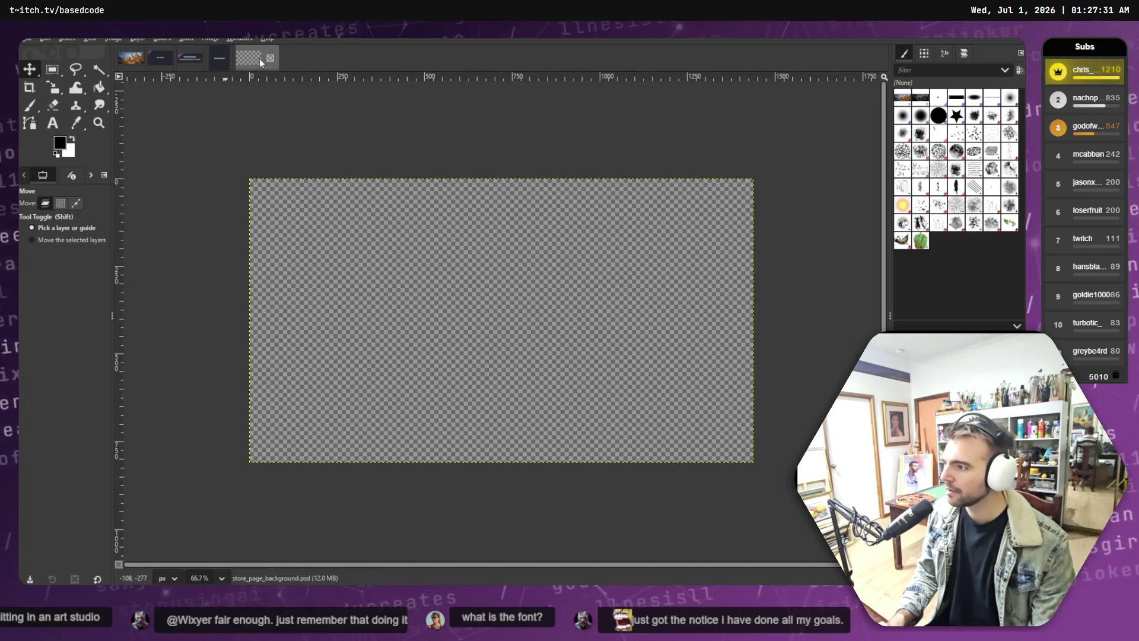
{"action": "key", "text": "ctrl+v"}
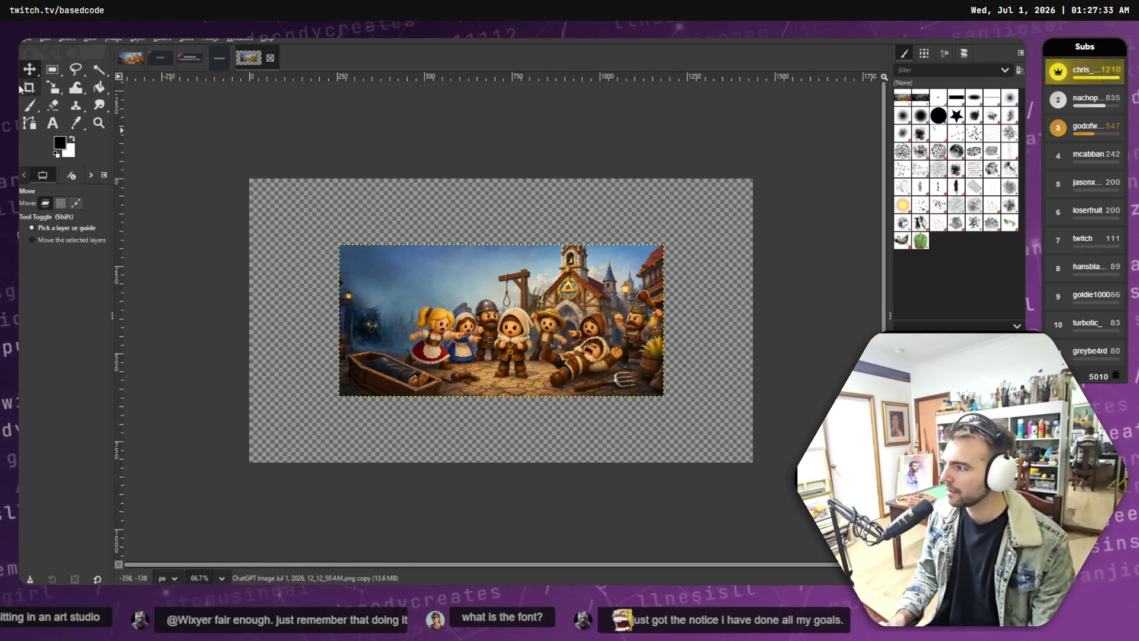
{"action": "left_click", "coordinate": [53, 87]}
{"action": "left_click", "coordinate": [230, 208]}
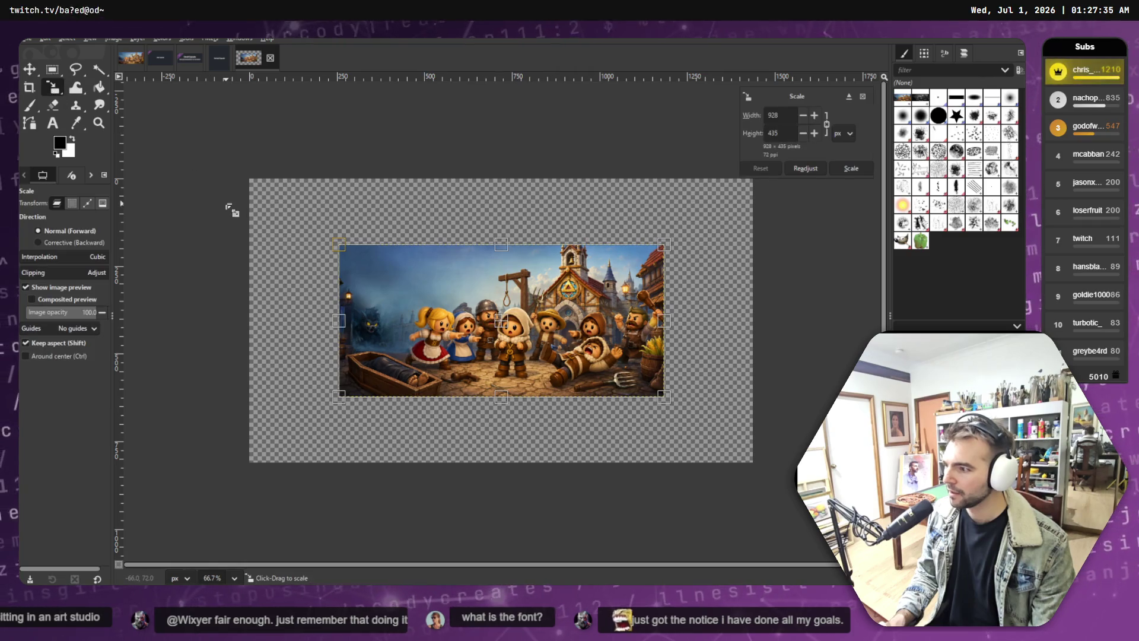
{"action": "key", "text": "ctrl+z"}
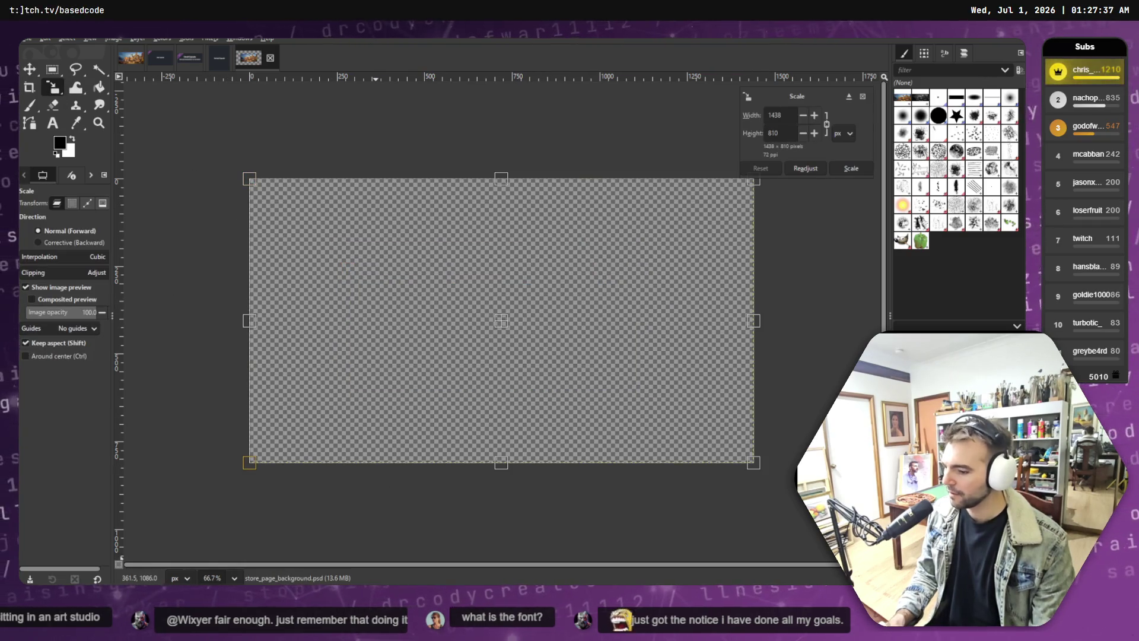
Step: Dismiss the store page assets Explorer window and bring up the Vertical Capsule image
{"action": "key", "text": "alt+Tab"}
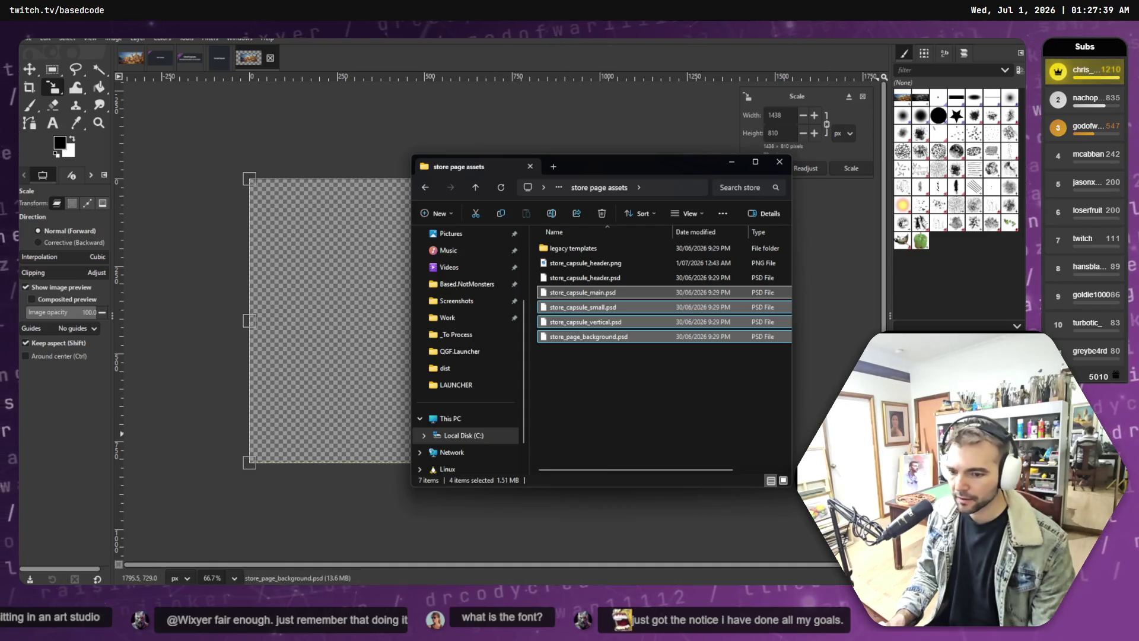
{"action": "left_click", "coordinate": [622, 407]}
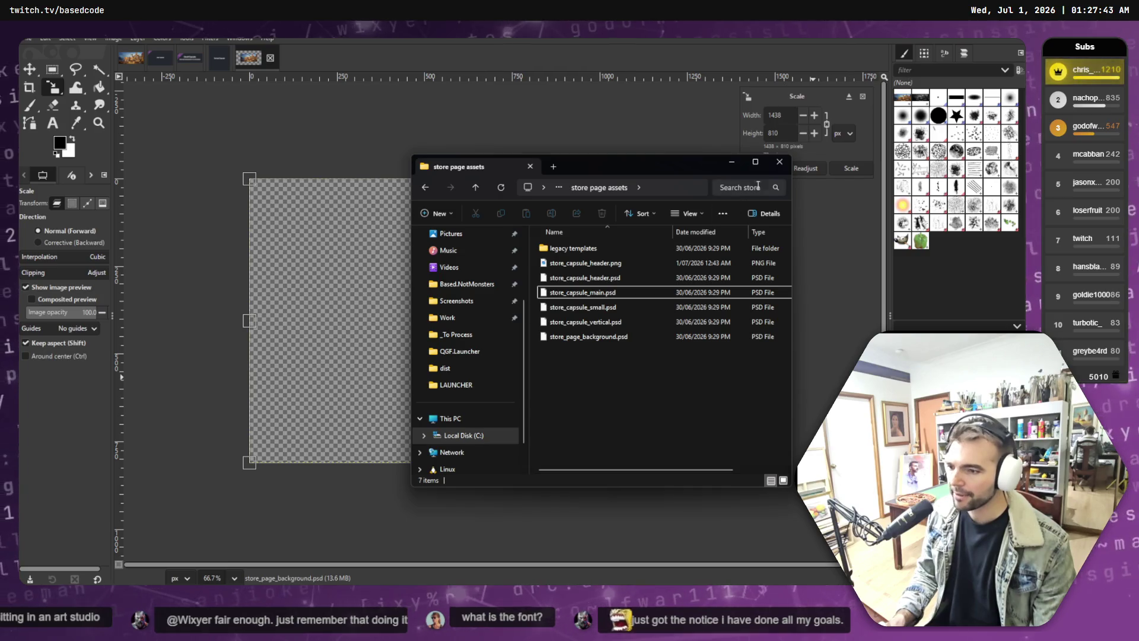
{"action": "left_click", "coordinate": [778, 160]}
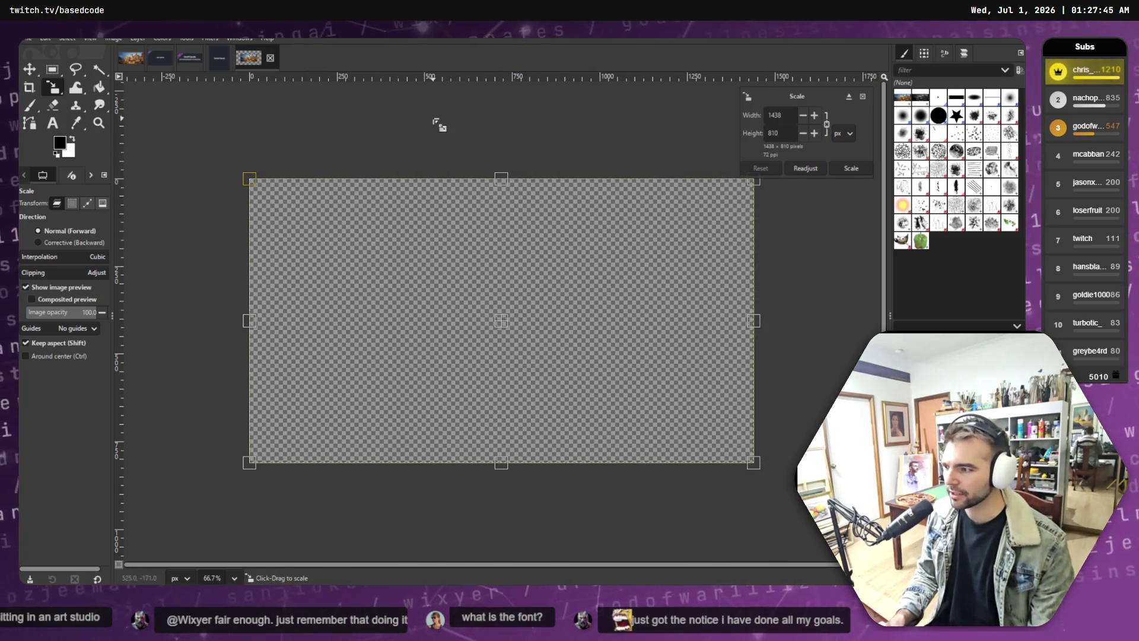
{"action": "left_click", "coordinate": [220, 61]}
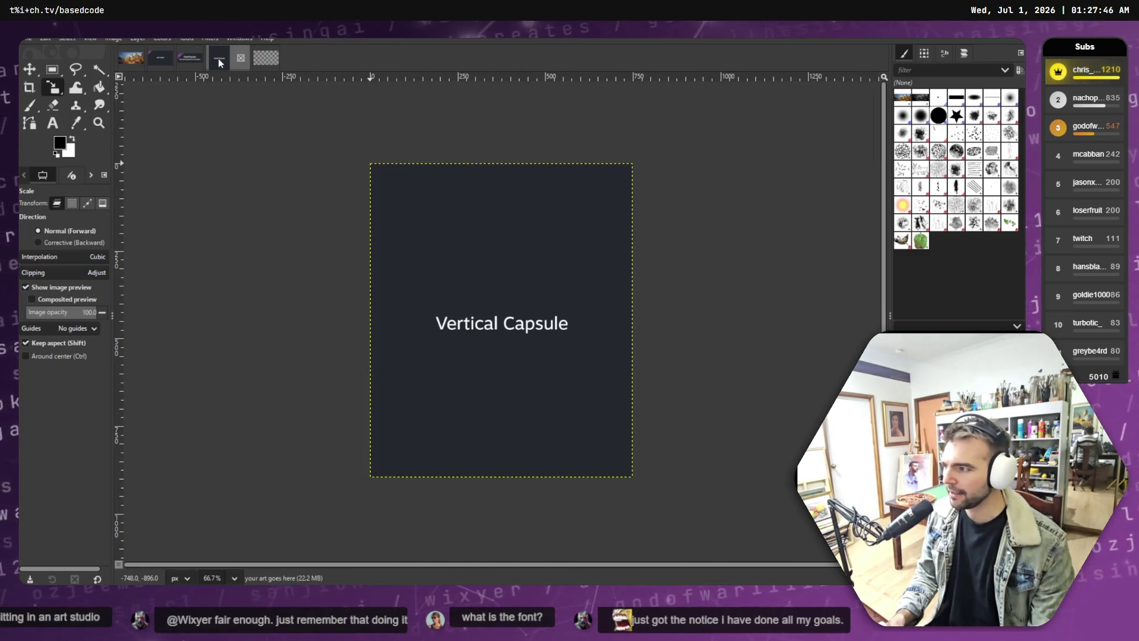
Step: Compare the village artwork against the Vertical Capsule and Main Capsule templates
{"action": "left_click", "coordinate": [130, 62]}
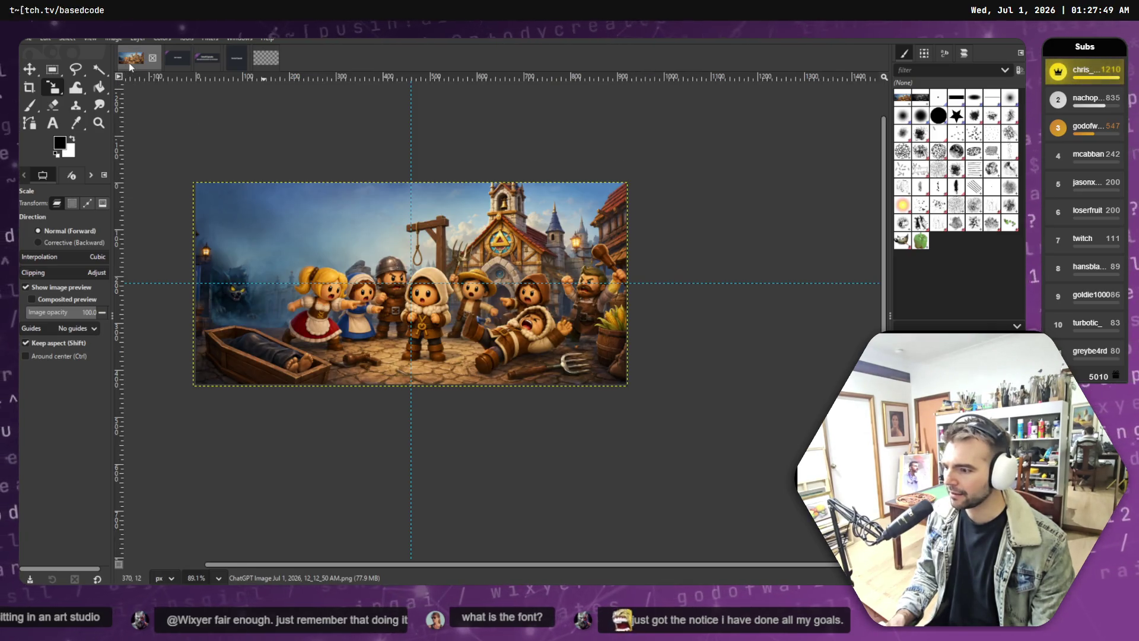
{"action": "left_click", "coordinate": [234, 60]}
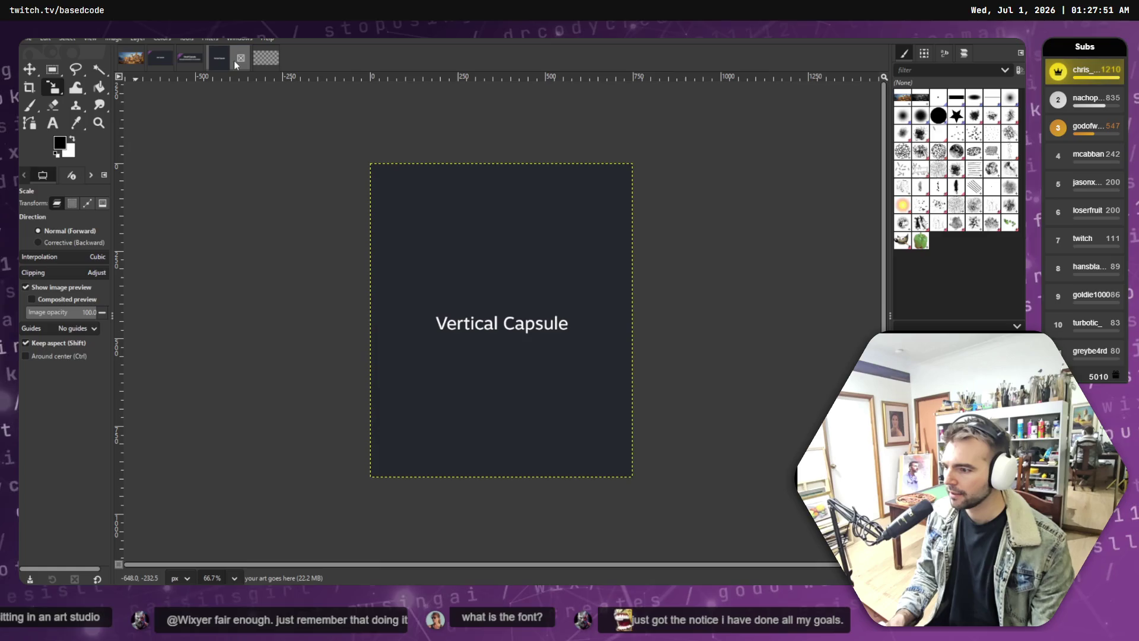
{"action": "left_click", "coordinate": [131, 58]}
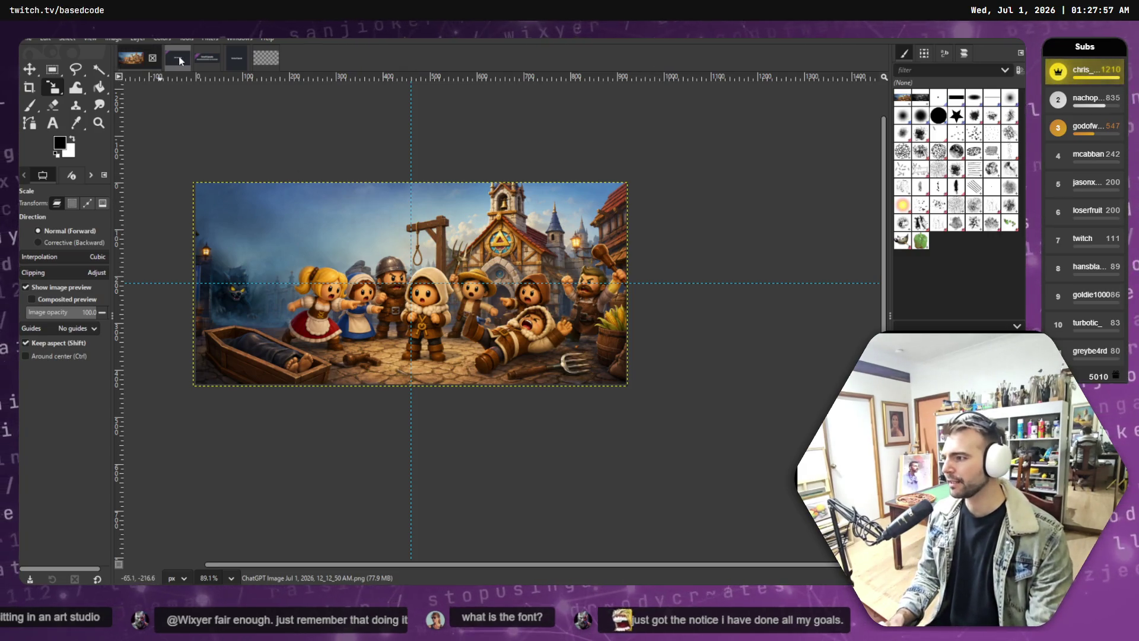
{"action": "left_click", "coordinate": [160, 58]}
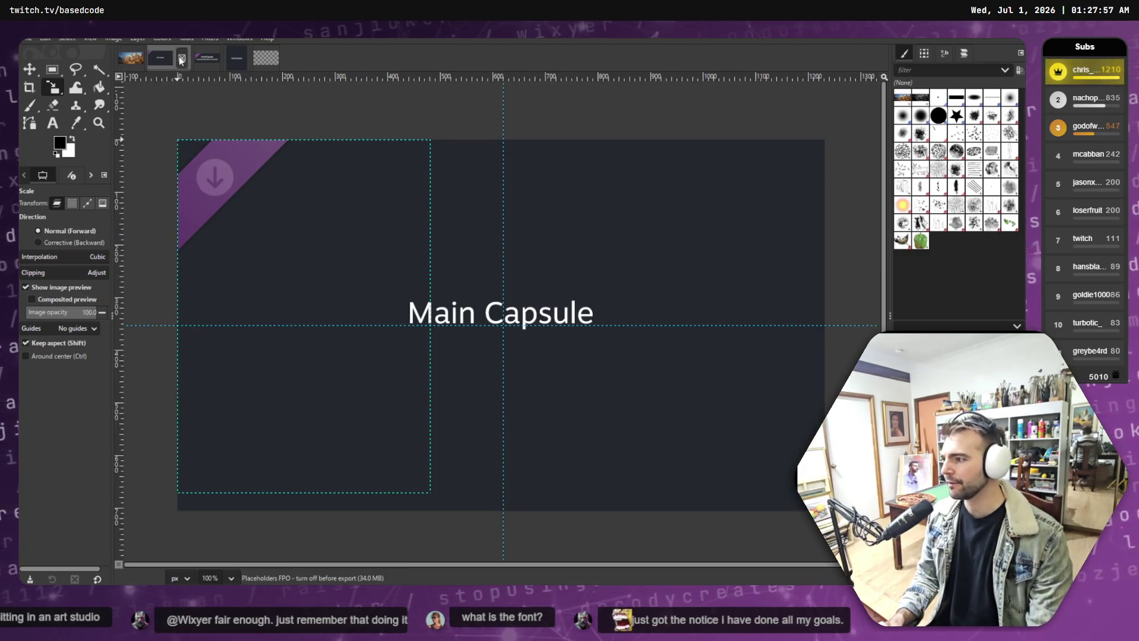
{"action": "left_click", "coordinate": [129, 61]}
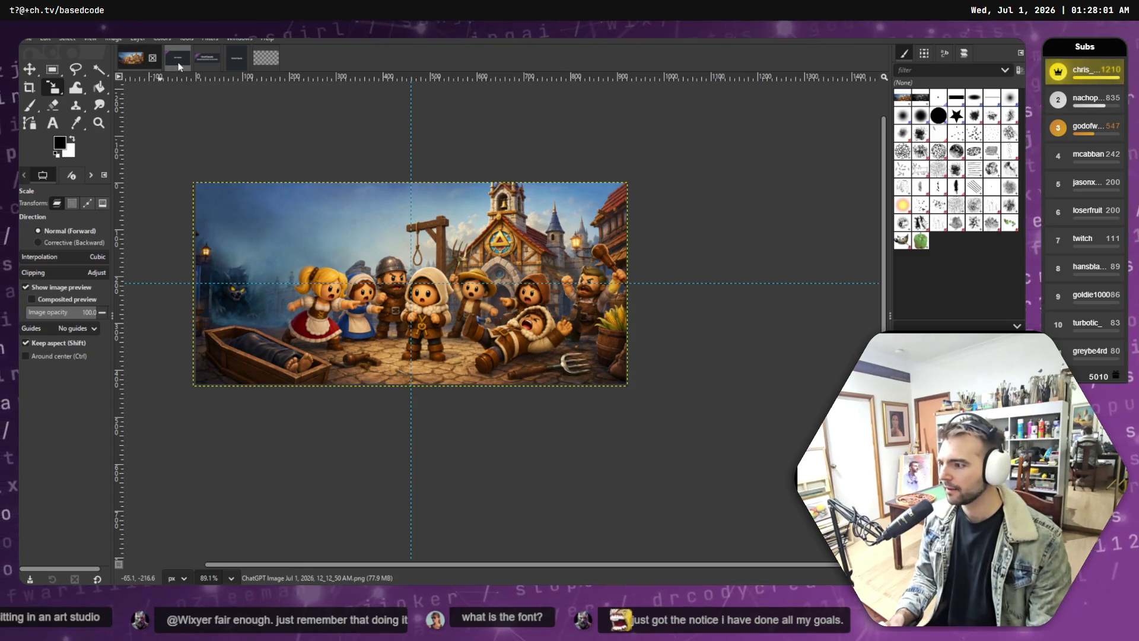
{"action": "left_click", "coordinate": [161, 62]}
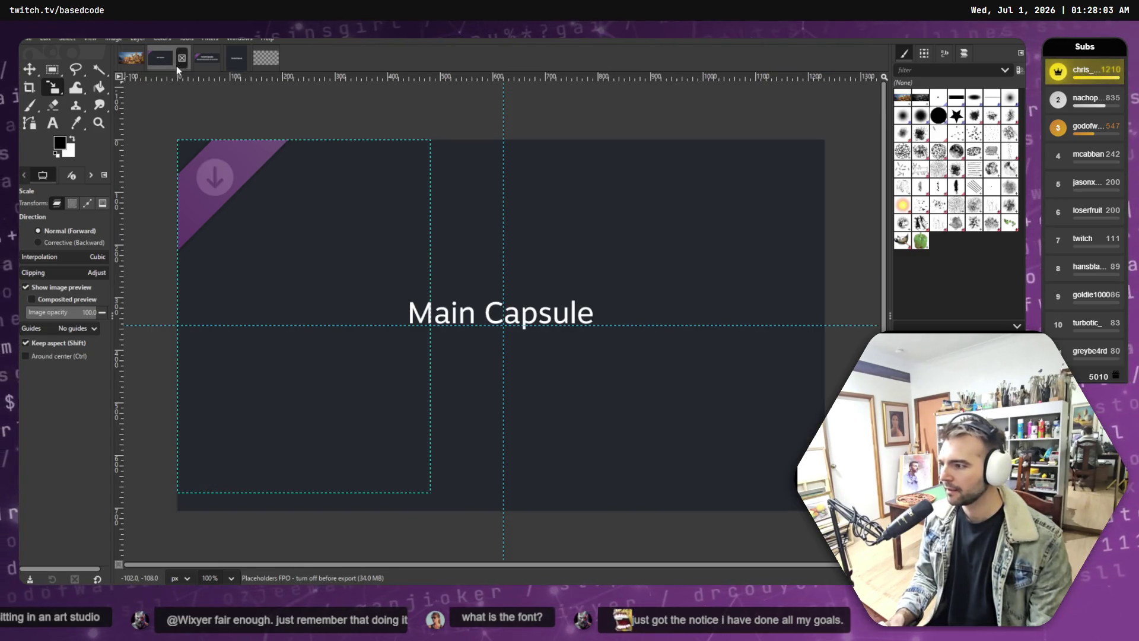
{"action": "left_click", "coordinate": [129, 61]}
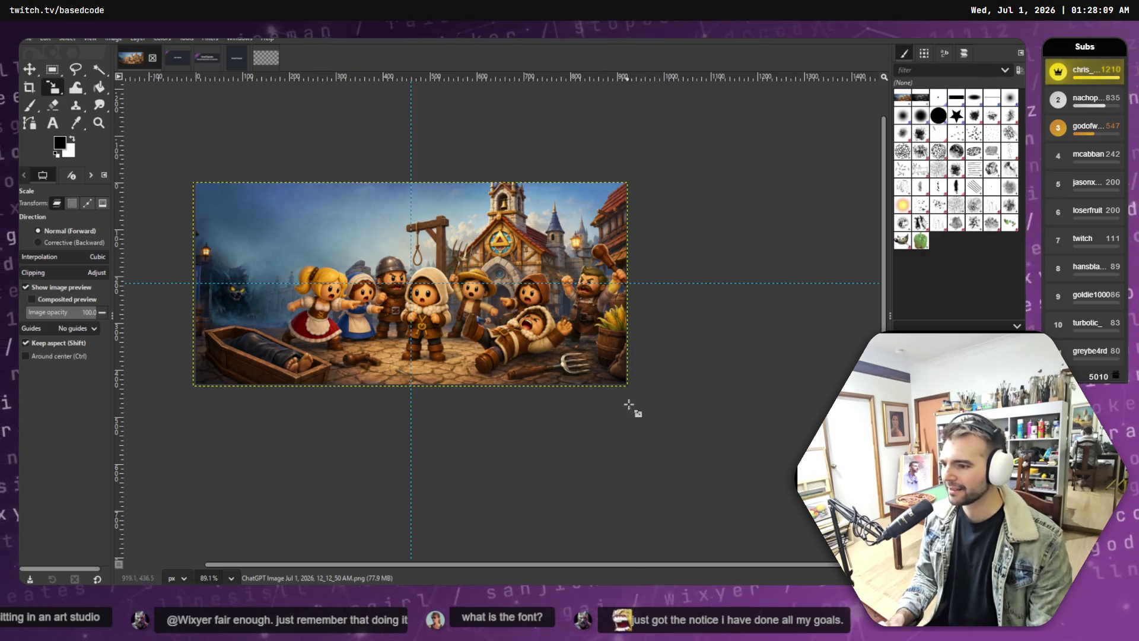
Step: Compare the artwork with the Main, Small and Vertical Capsule templates, then switch to the ChatGPT image in Chrome
{"action": "left_click", "coordinate": [174, 61]}
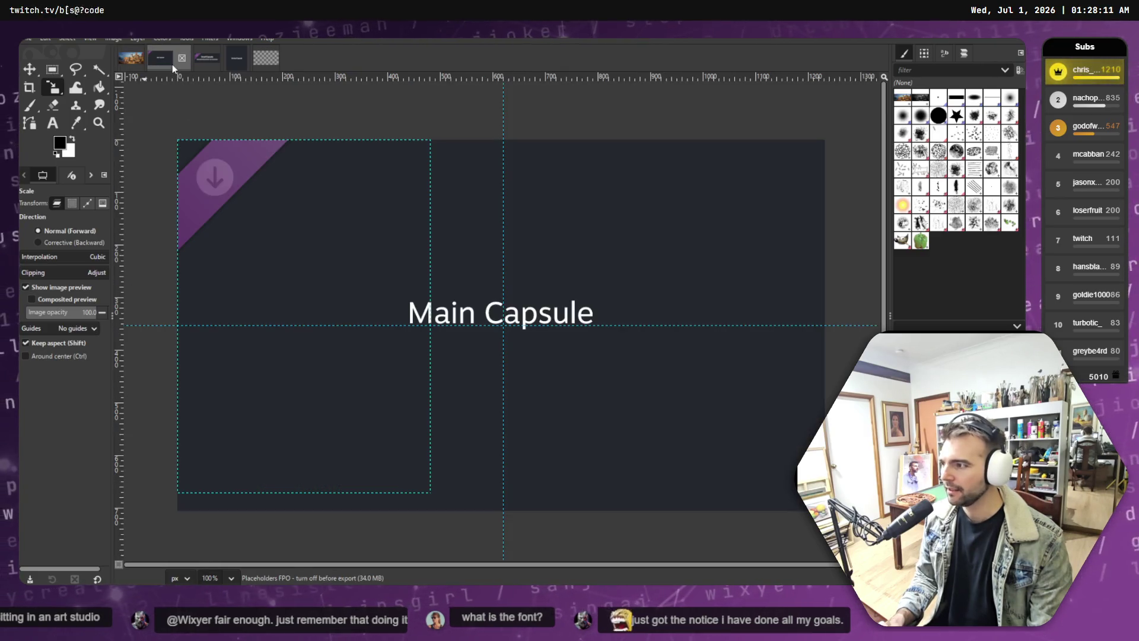
{"action": "left_click", "coordinate": [131, 62]}
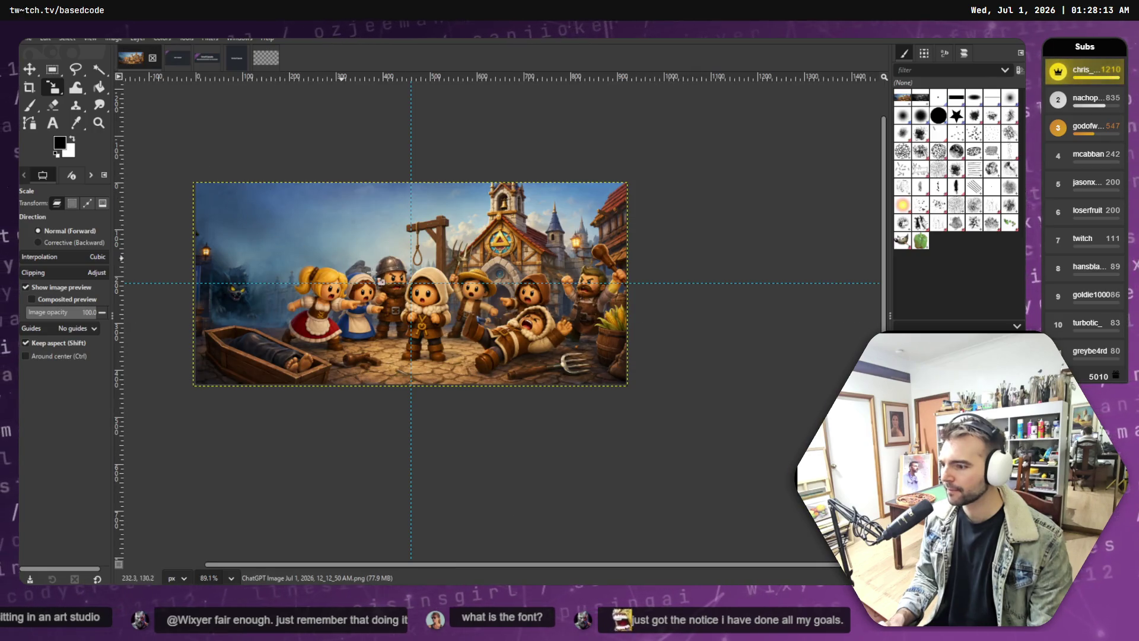
{"action": "left_click", "coordinate": [203, 58]}
{"action": "left_click", "coordinate": [135, 64]}
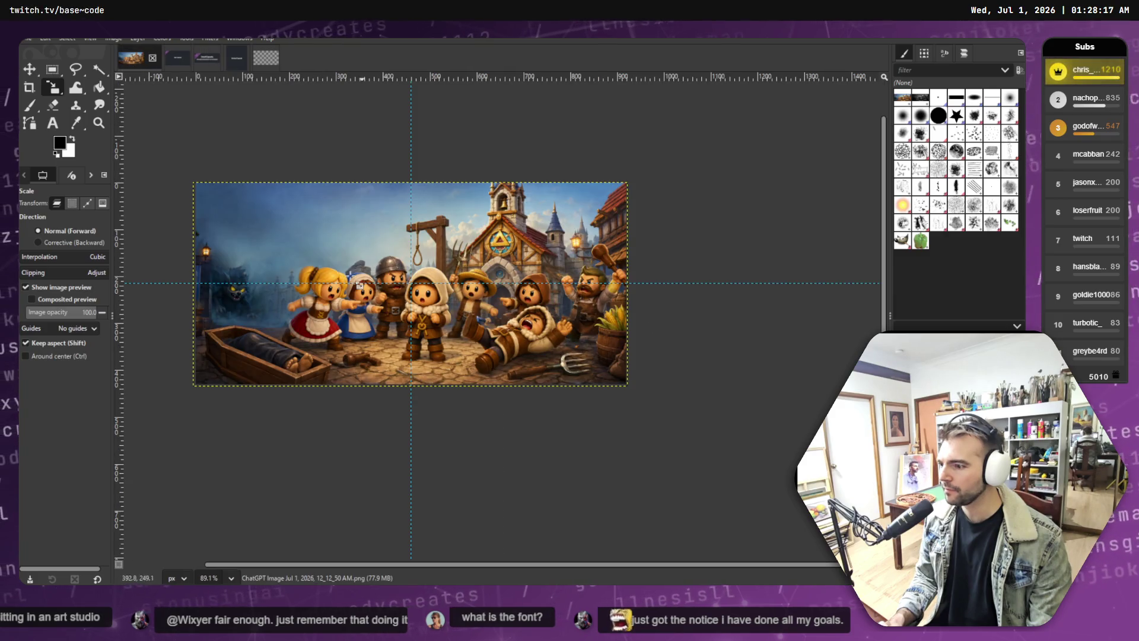
{"action": "left_click", "coordinate": [175, 57]}
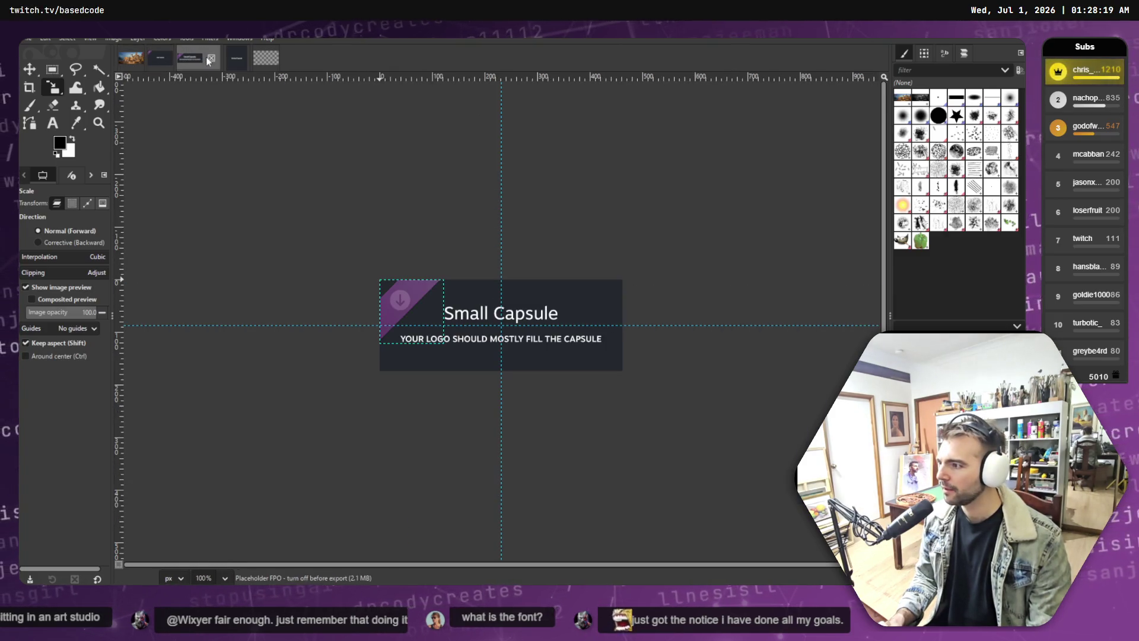
{"action": "left_click", "coordinate": [126, 59]}
{"action": "left_click", "coordinate": [231, 59]}
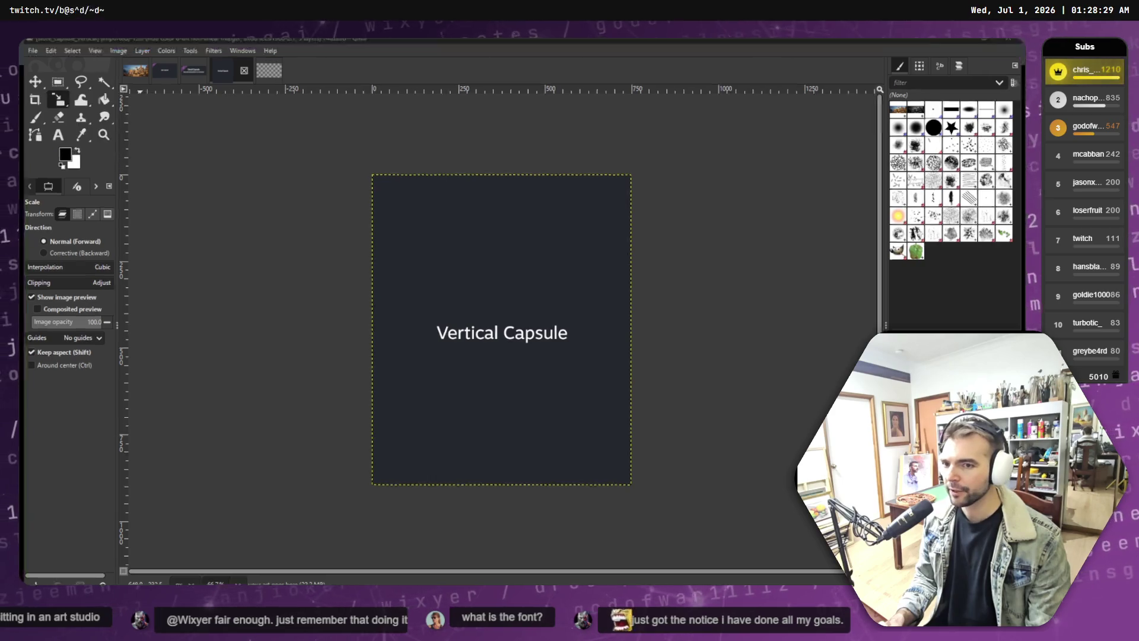
{"action": "key", "text": "alt+Tab"}
Step: Copy the crossed pitchfork-and-axe image from ChatGPT and paste it onto the Not Monster tldraw board
{"action": "left_click", "coordinate": [478, 352]}
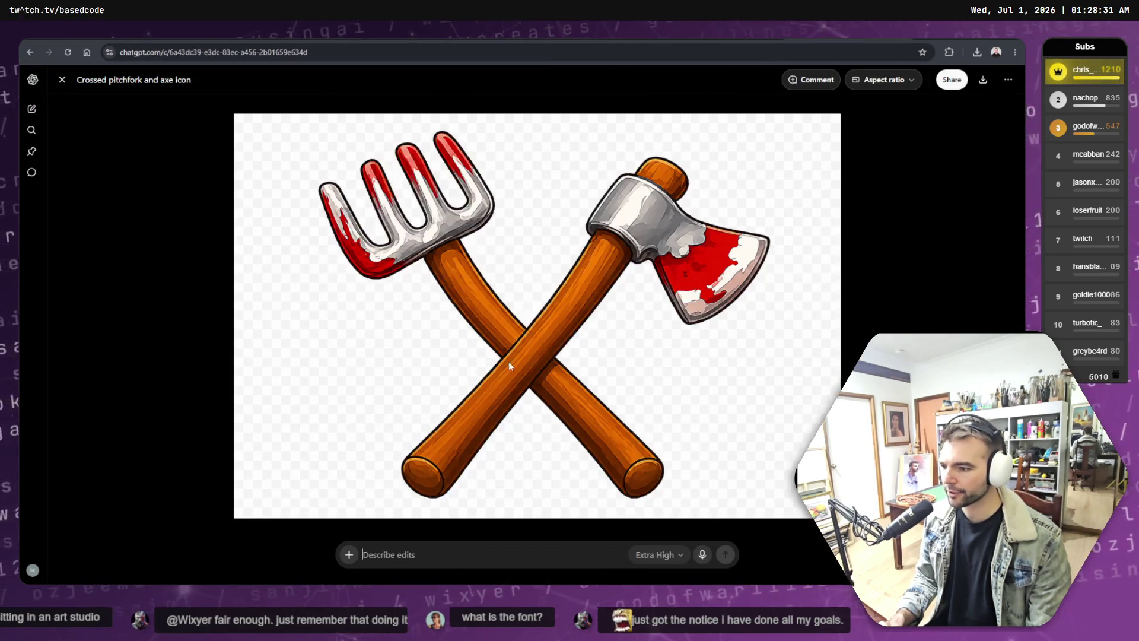
{"action": "right_click", "coordinate": [600, 272]}
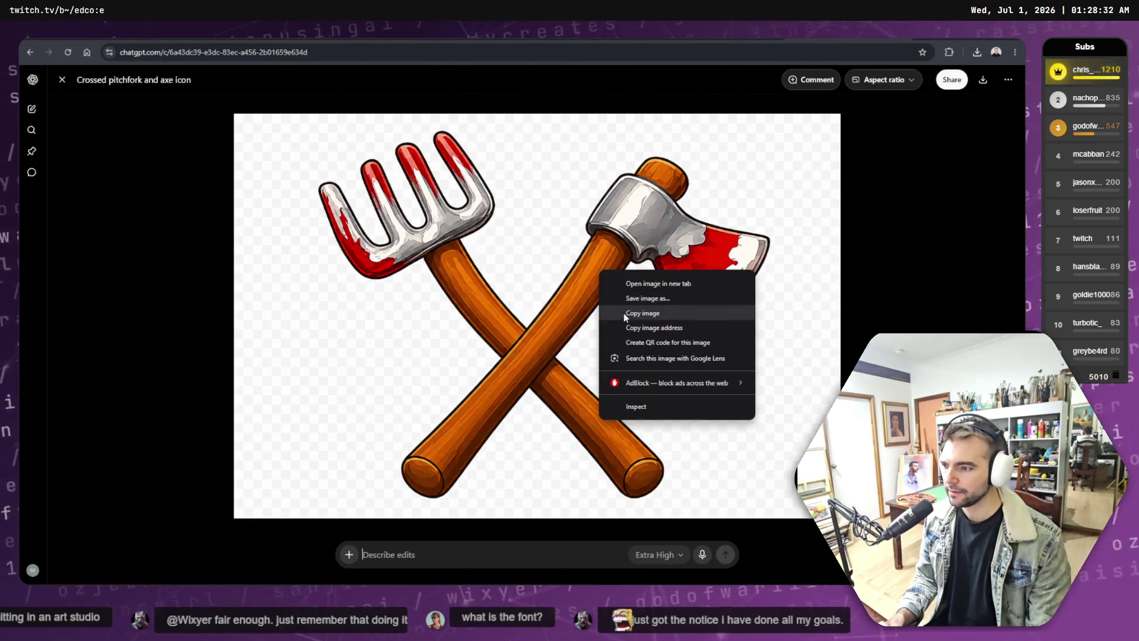
{"action": "left_click", "coordinate": [660, 314]}
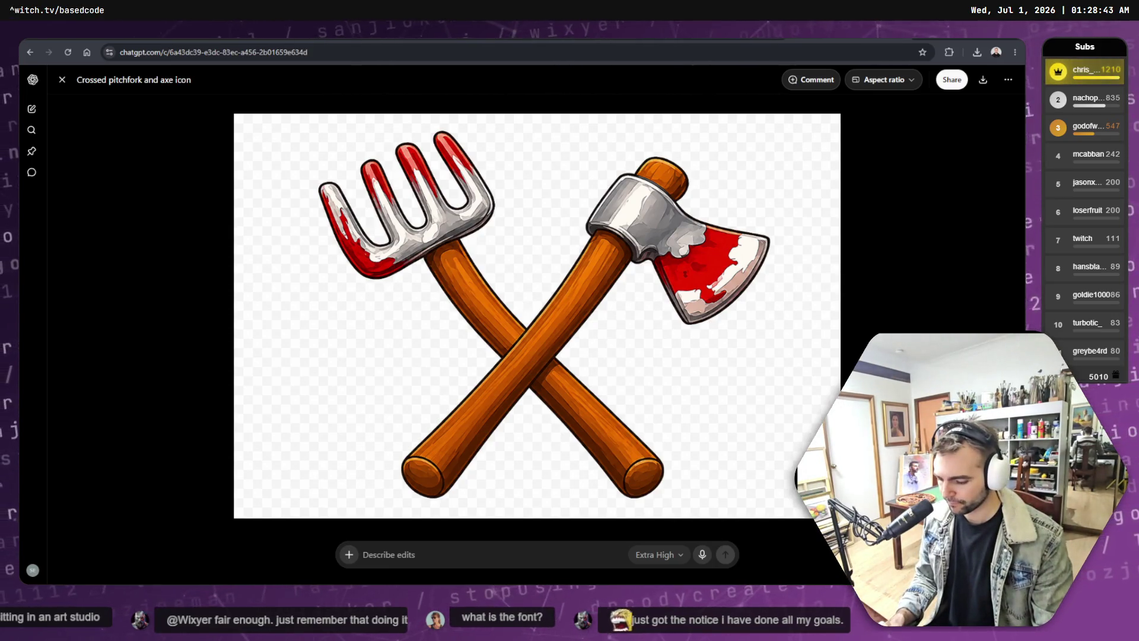
{"action": "key", "text": "alt+Tab"}
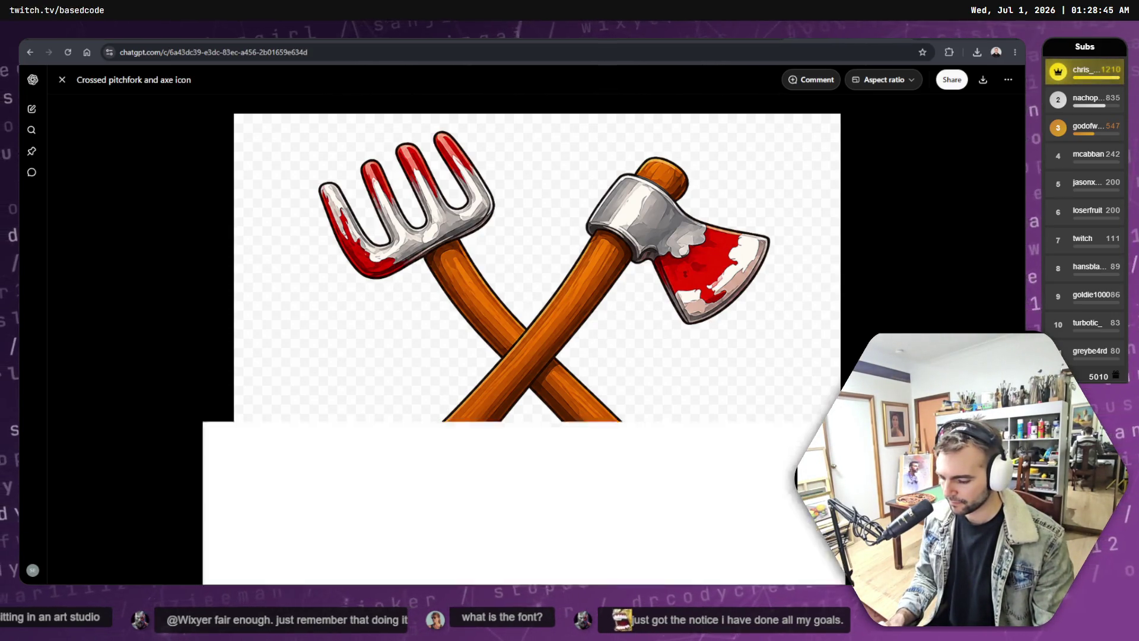
{"action": "left_click", "coordinate": [355, 271]}
{"action": "key", "text": "ctrl+v"}
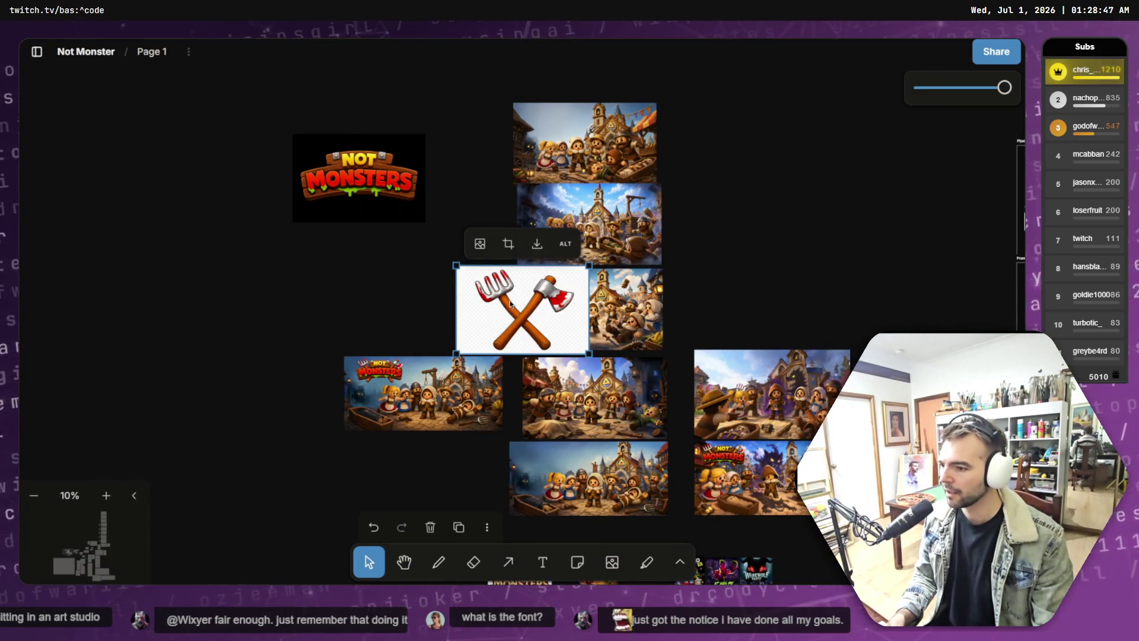
Step: Move the pasted icon just below the Not Monsters logo, then return to the ChatGPT image view
{"action": "mouse_move", "coordinate": [510, 299]}
{"action": "left_mouse_down"}
{"action": "mouse_move", "coordinate": [353, 167]}
{"action": "mouse_move", "coordinate": [345, 267]}
{"action": "left_mouse_up"}
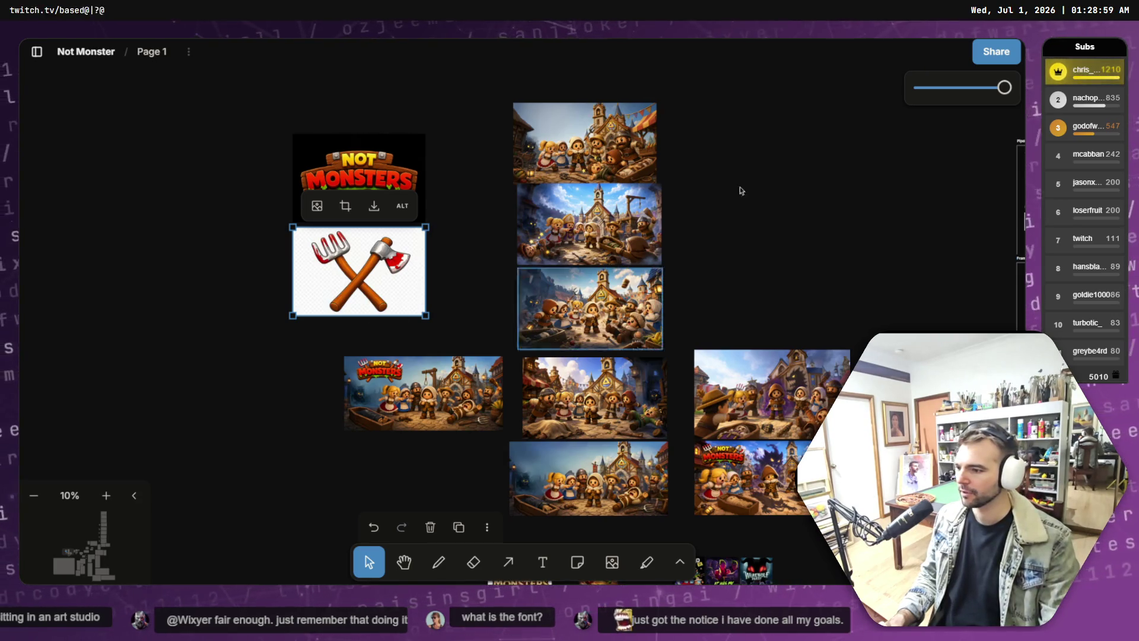
{"action": "key", "text": "alt+Tab"}
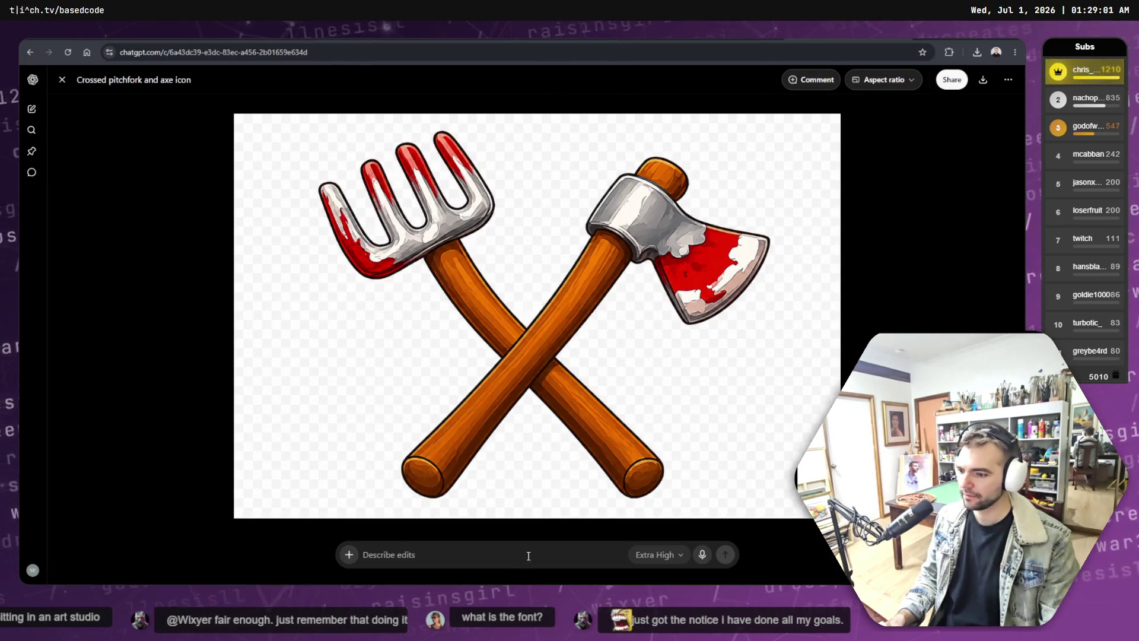
{"action": "type", "text": "Chang"}
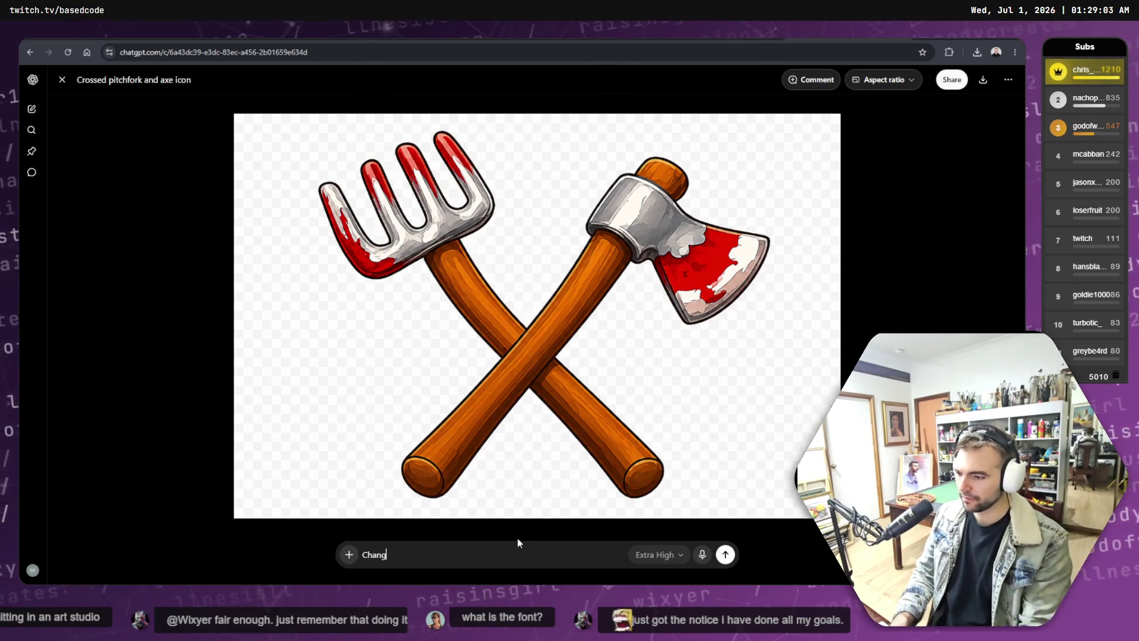
{"action": "type", "text": "e the white for t"}
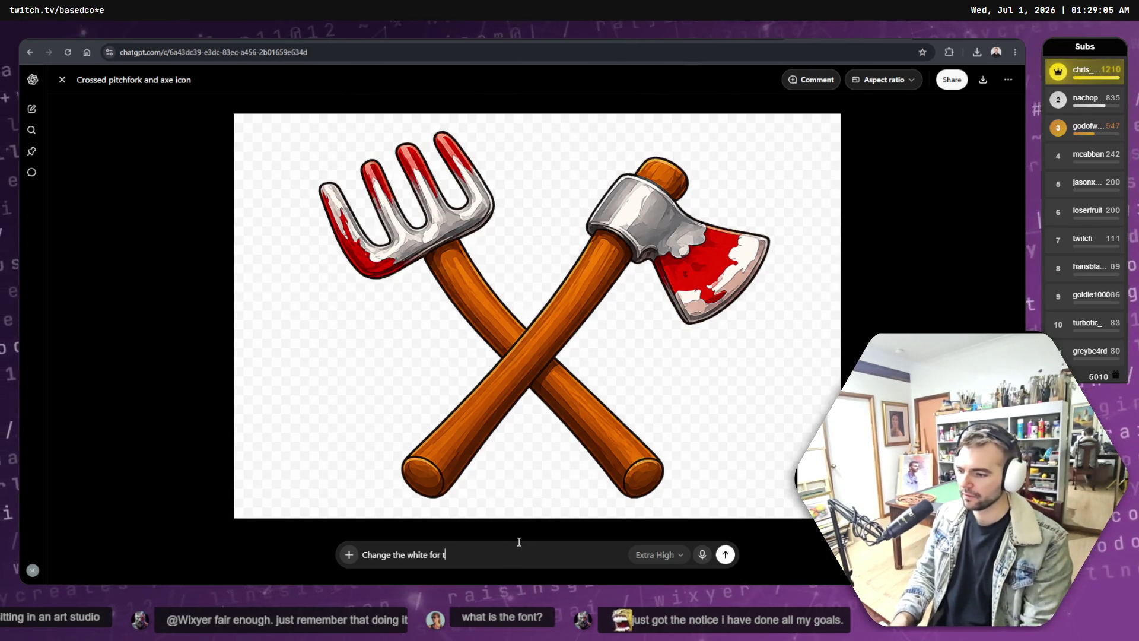
{"action": "type", "text": "rue alpha tran"}
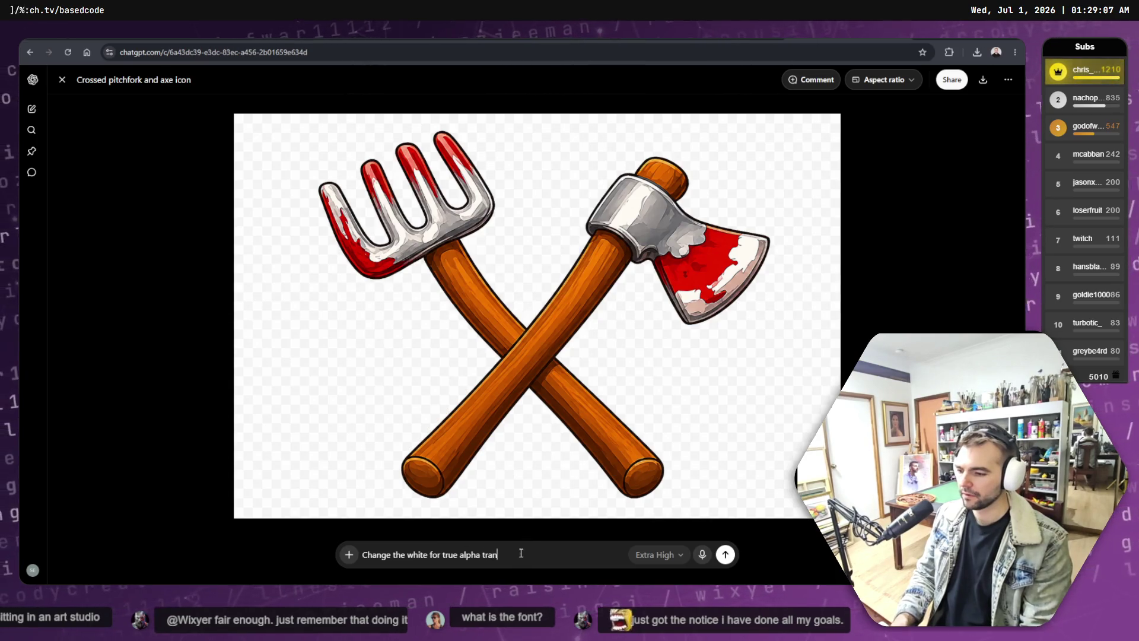
{"action": "type", "text": "s"}
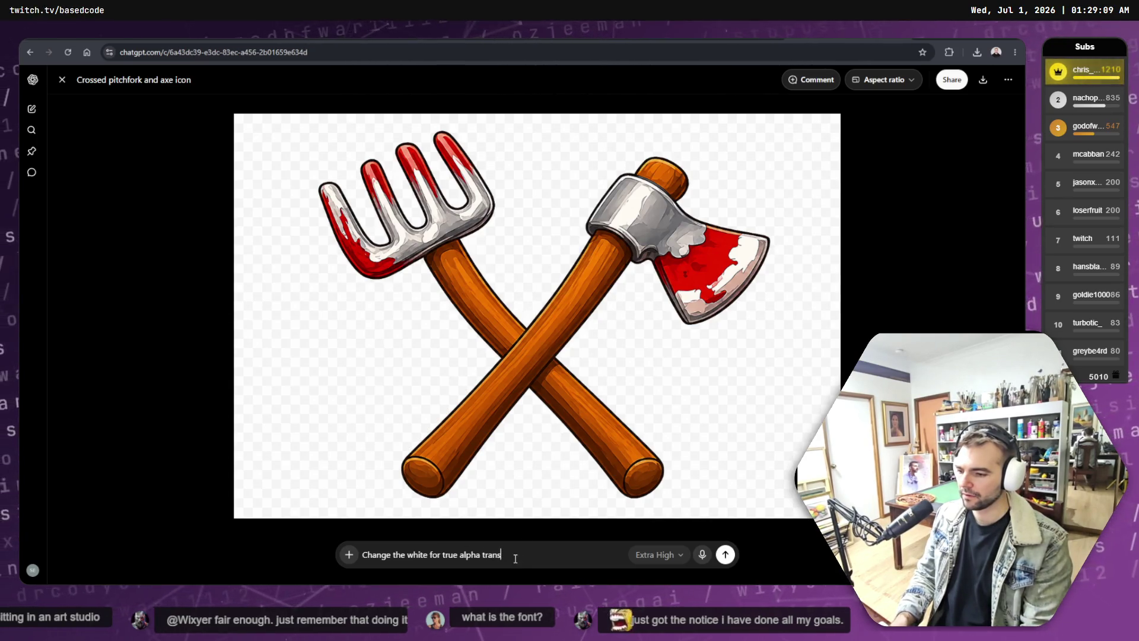
{"action": "type", "text": "pacency."}
{"action": "key", "text": "Return"}
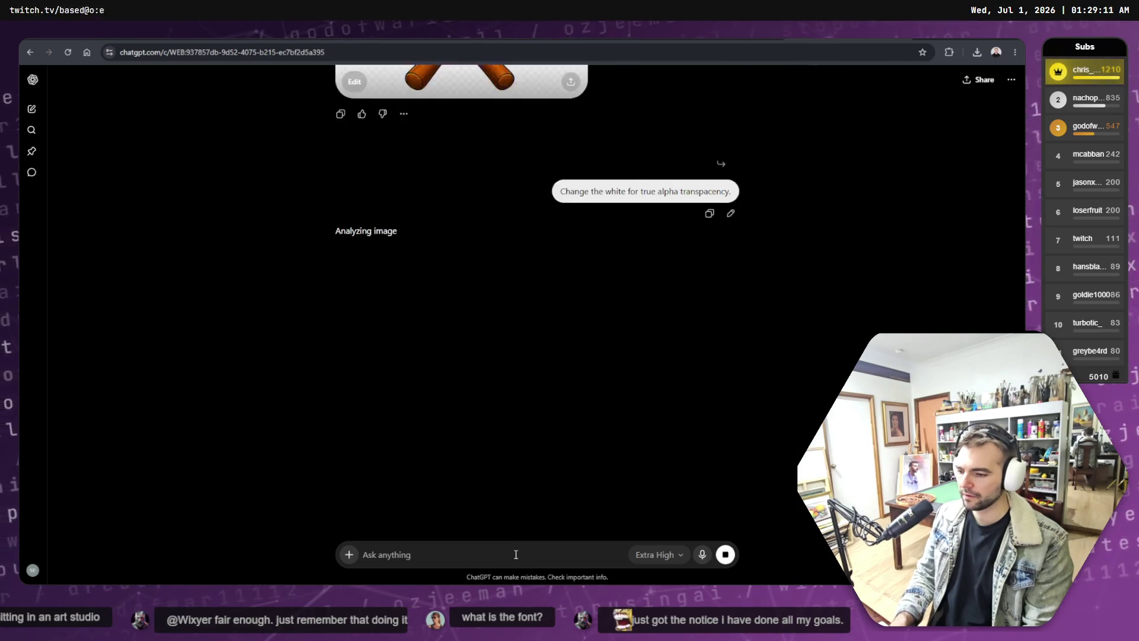
{"action": "scroll", "coordinate": [644, 259], "scroll_direction": "up", "scroll_amount": 3}
{"action": "scroll", "coordinate": [643, 259], "scroll_direction": "up", "scroll_amount": 1}
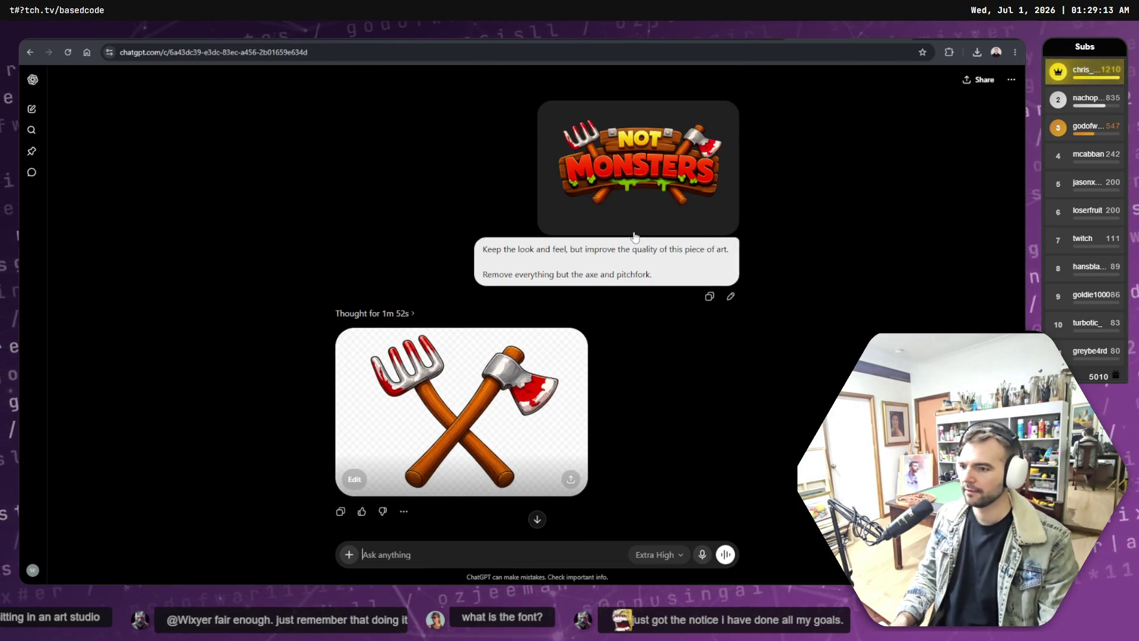
{"action": "scroll", "coordinate": [669, 226], "scroll_direction": "down", "scroll_amount": 5}
{"action": "scroll", "coordinate": [610, 252], "scroll_direction": "up", "scroll_amount": 1}
{"action": "scroll", "coordinate": [611, 237], "scroll_direction": "up", "scroll_amount": 4}
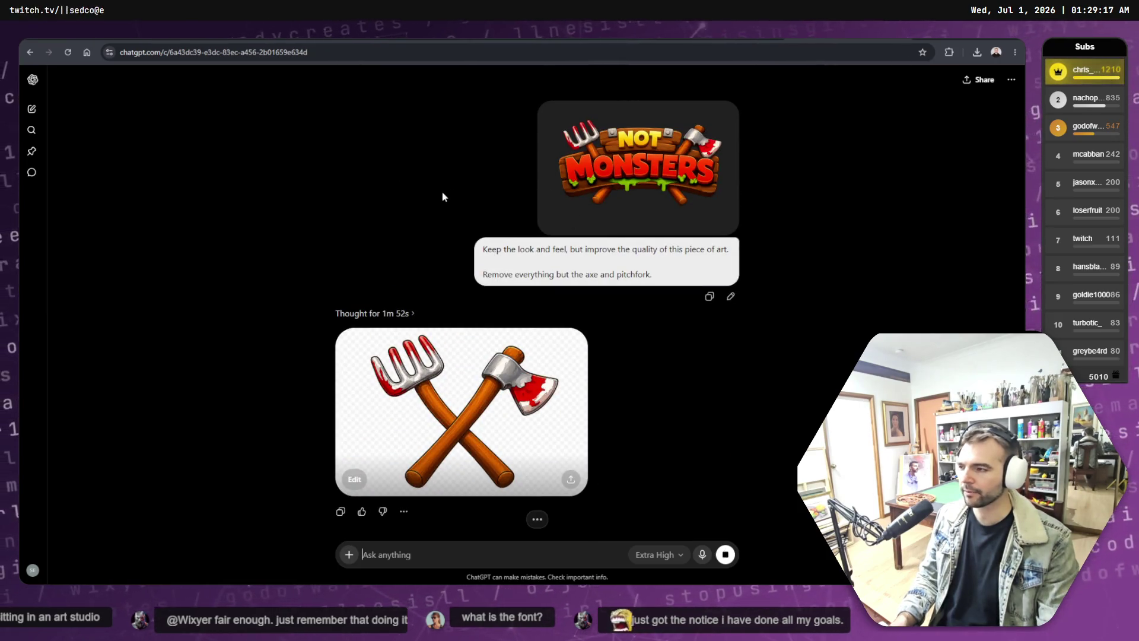
{"action": "left_click", "coordinate": [808, 42]}
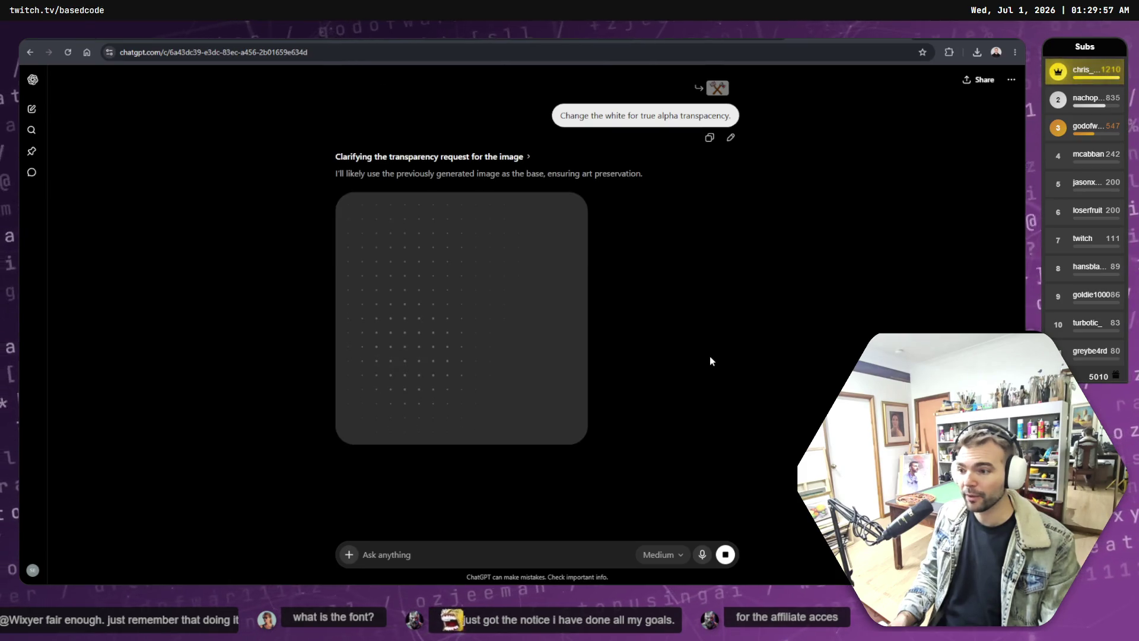
{"action": "scroll", "coordinate": [712, 360], "scroll_direction": "up", "scroll_amount": 5}
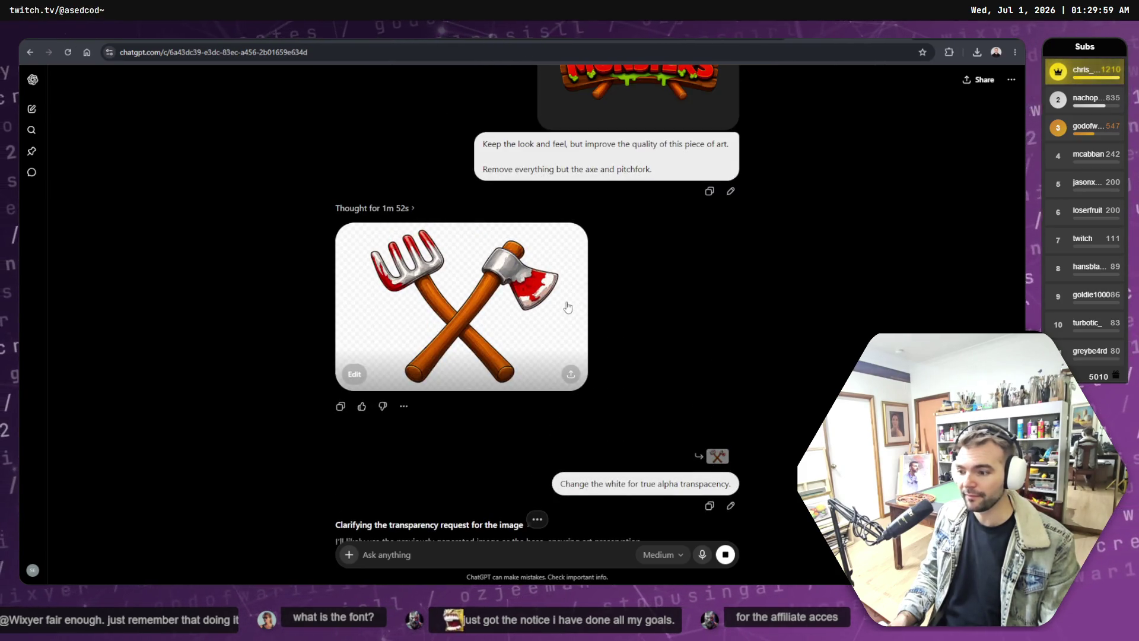
{"action": "scroll", "coordinate": [567, 308], "scroll_direction": "down", "scroll_amount": 2}
{"action": "scroll", "coordinate": [606, 312], "scroll_direction": "down", "scroll_amount": 3}
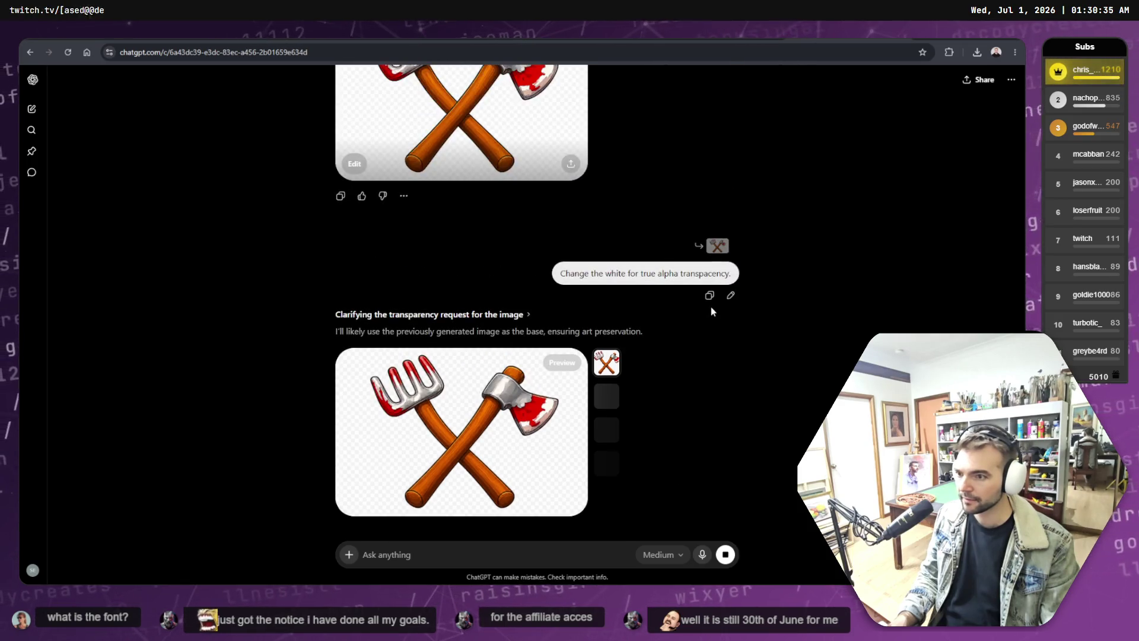
Step: View the new transparent pitchfork-and-axe image full size, glance at GIMP, and return to the ChatGPT conversation
{"action": "left_click", "coordinate": [518, 388]}
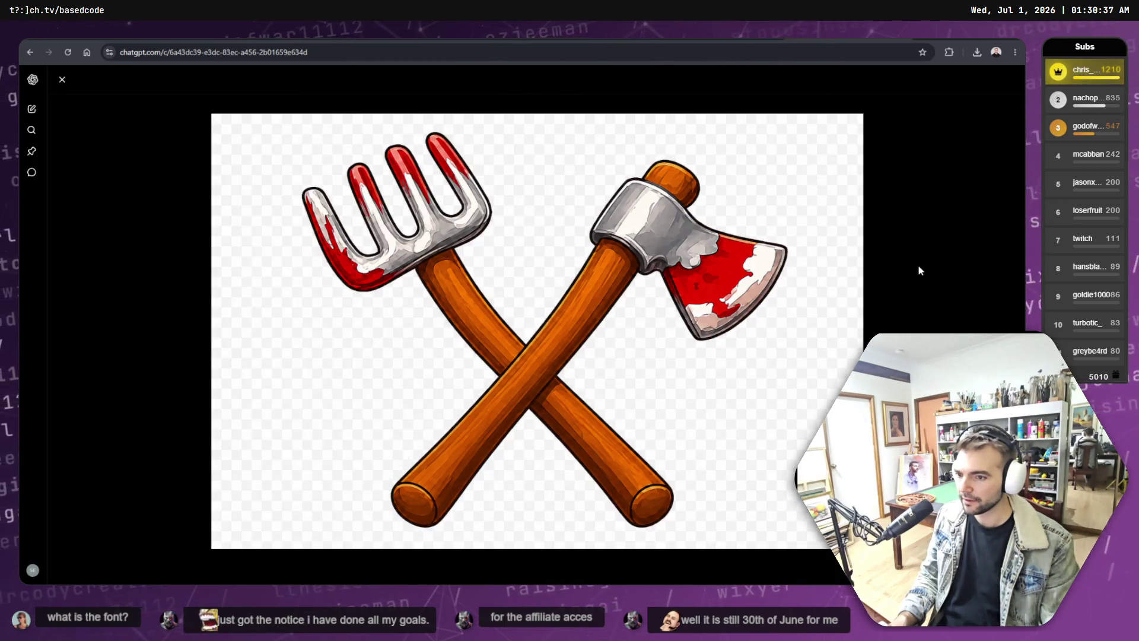
{"action": "left_click", "coordinate": [62, 80]}
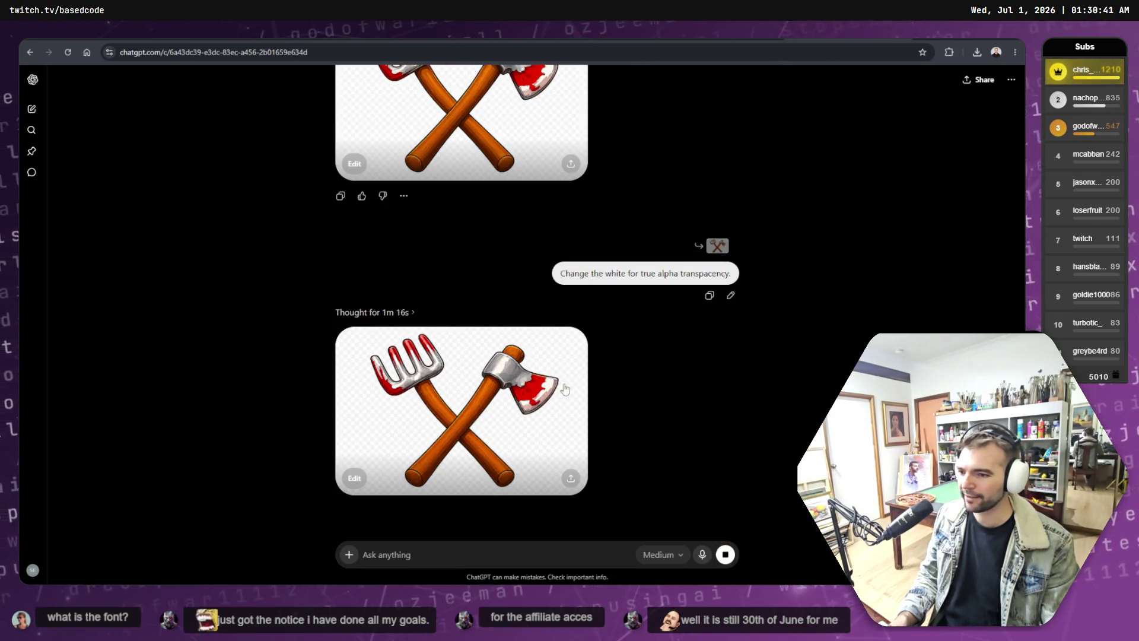
{"action": "scroll", "coordinate": [560, 400], "scroll_direction": "up", "scroll_amount": 2}
{"action": "scroll", "coordinate": [534, 356], "scroll_direction": "down", "scroll_amount": 1}
{"action": "scroll", "coordinate": [511, 292], "scroll_direction": "down", "scroll_amount": 3}
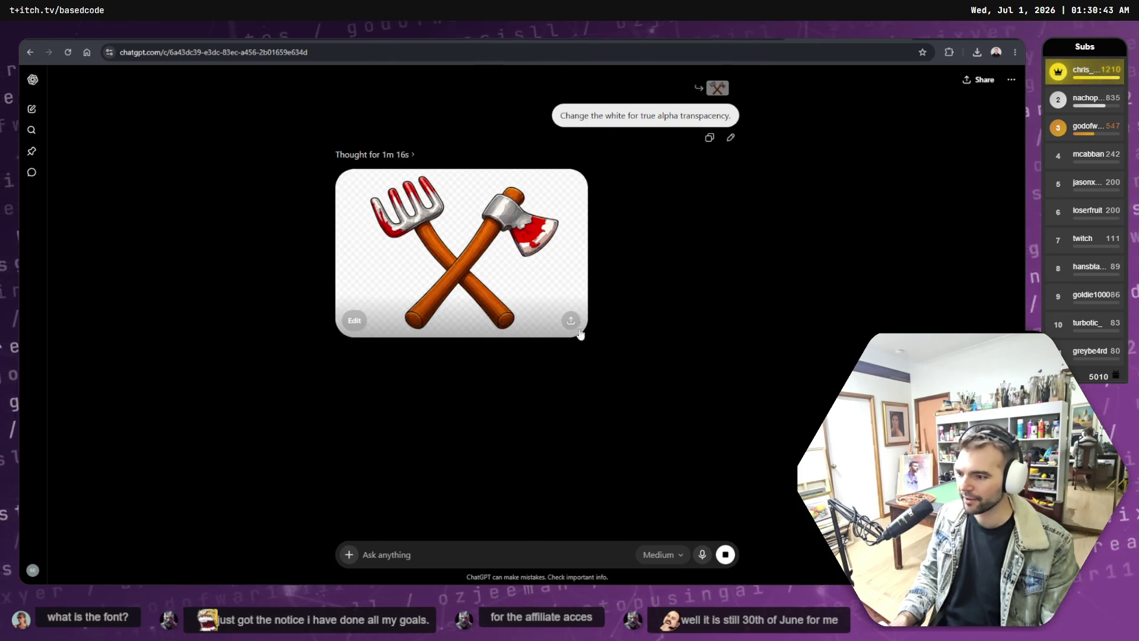
{"action": "scroll", "coordinate": [514, 262], "scroll_direction": "up", "scroll_amount": 4}
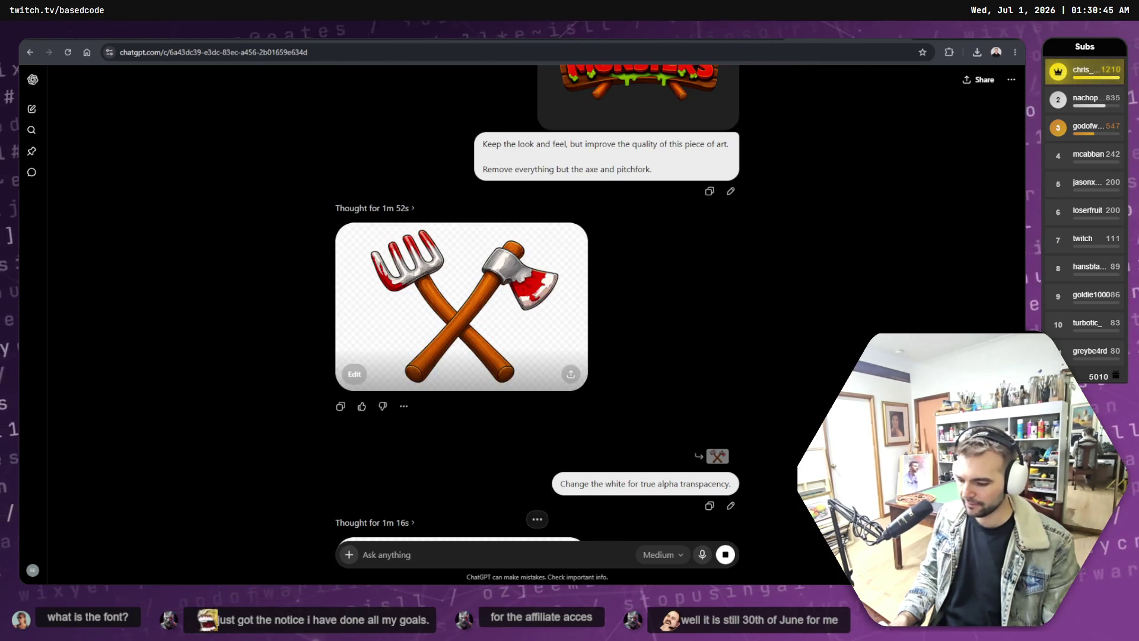
{"action": "key", "text": "alt+Tab"}
{"action": "key", "text": "alt+Tab"}
{"action": "key", "text": "alt+Tab"}
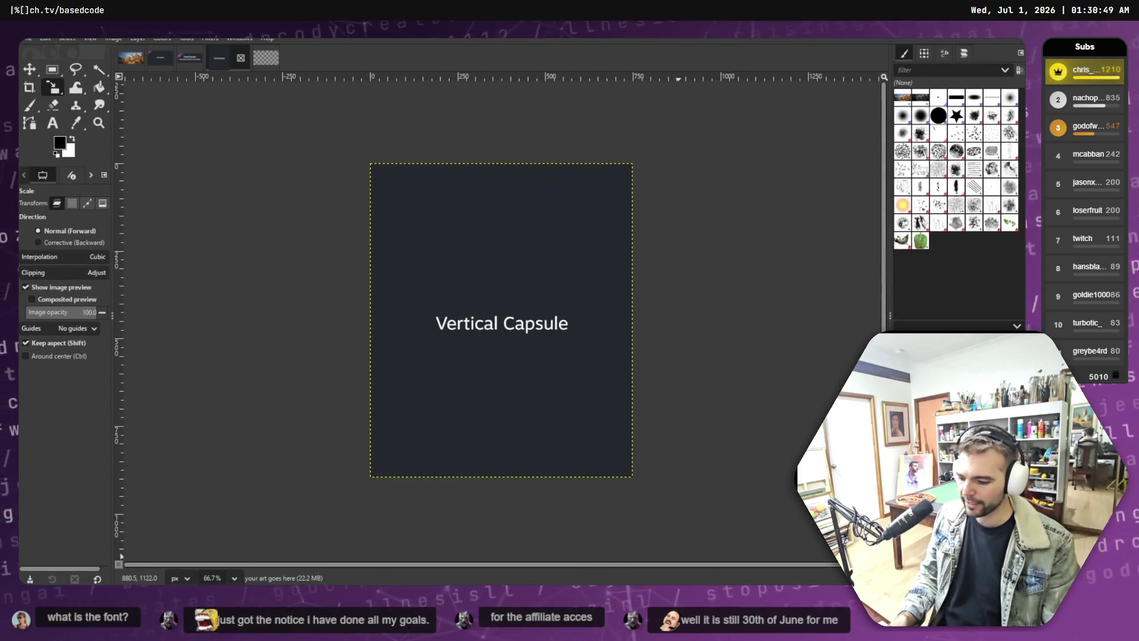
{"action": "key", "text": "alt+Tab"}
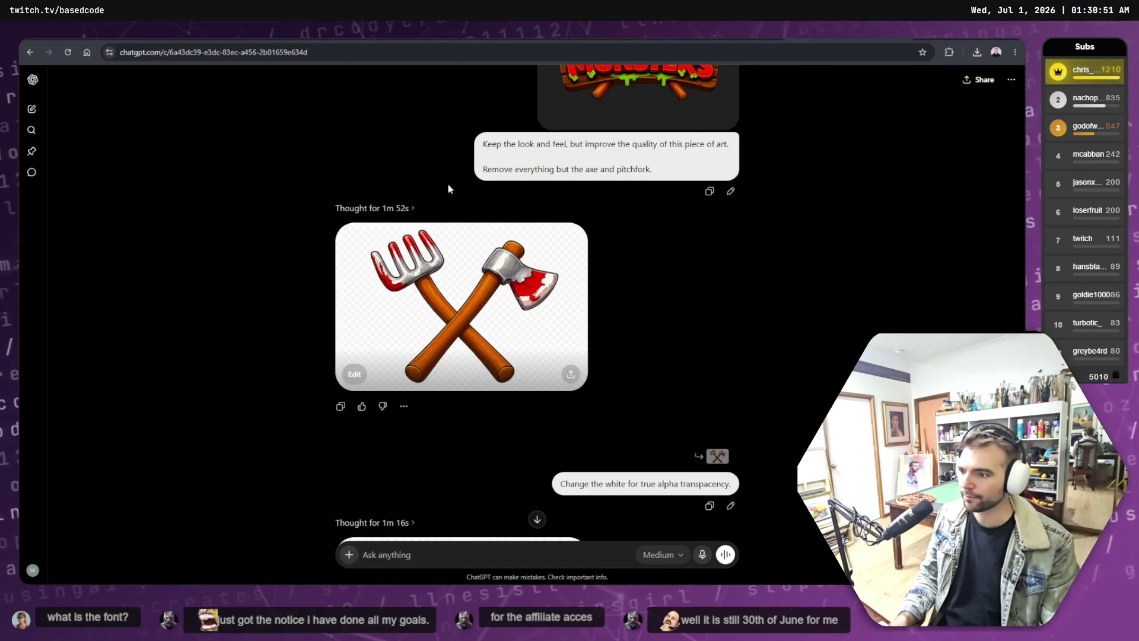
{"action": "scroll", "coordinate": [633, 198], "scroll_direction": "up", "scroll_amount": 2}
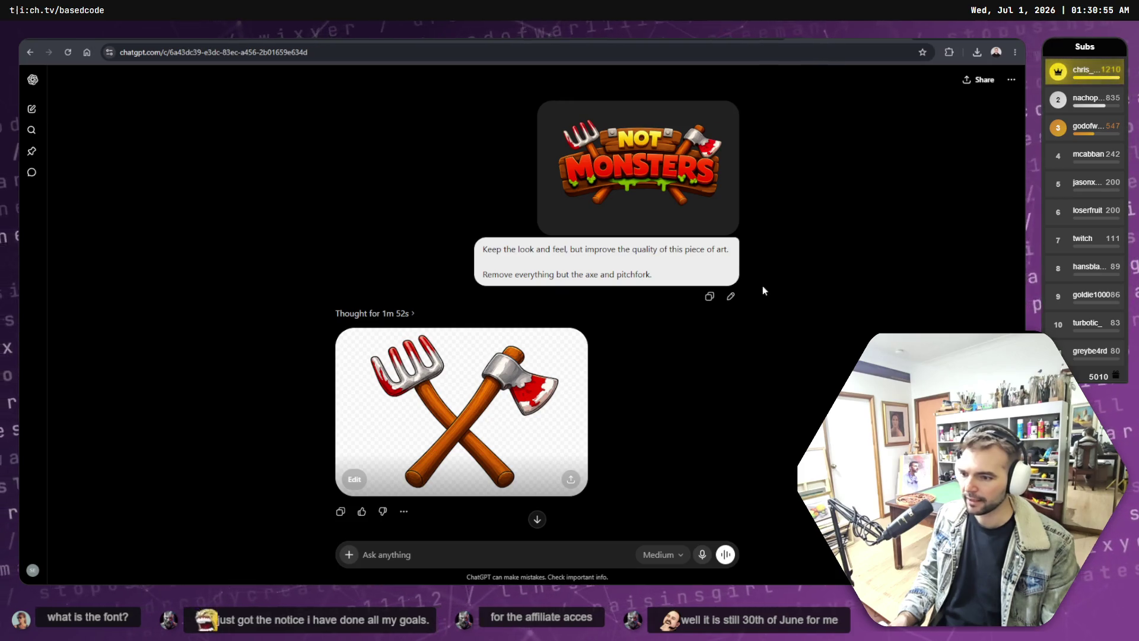
{"action": "key", "text": "alt+Left"}
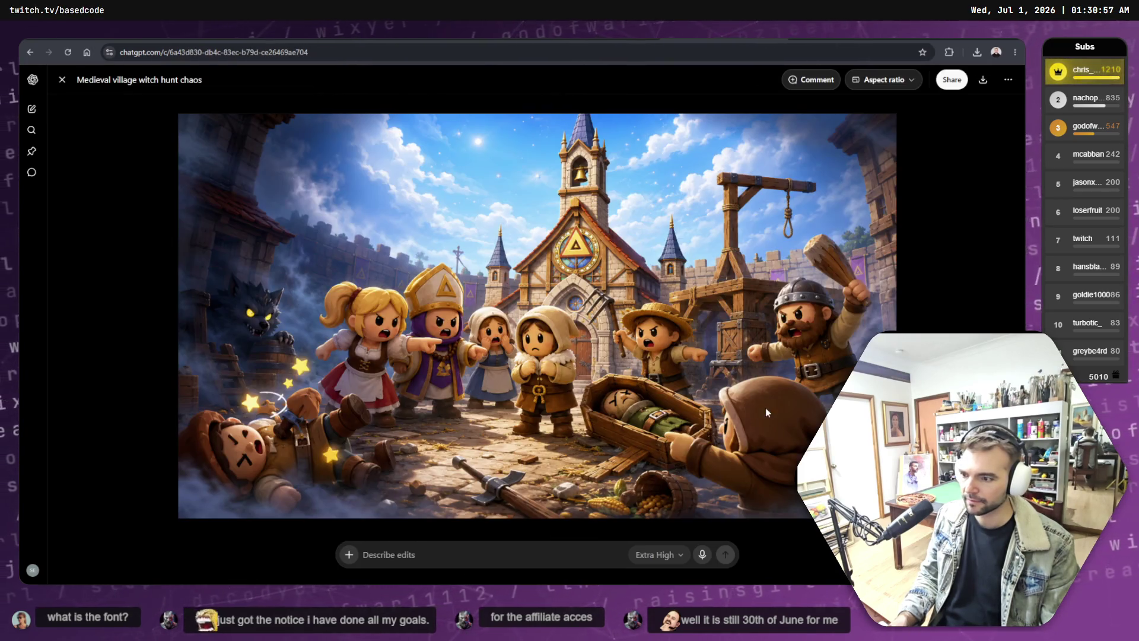
{"action": "key", "text": "alt+Right"}
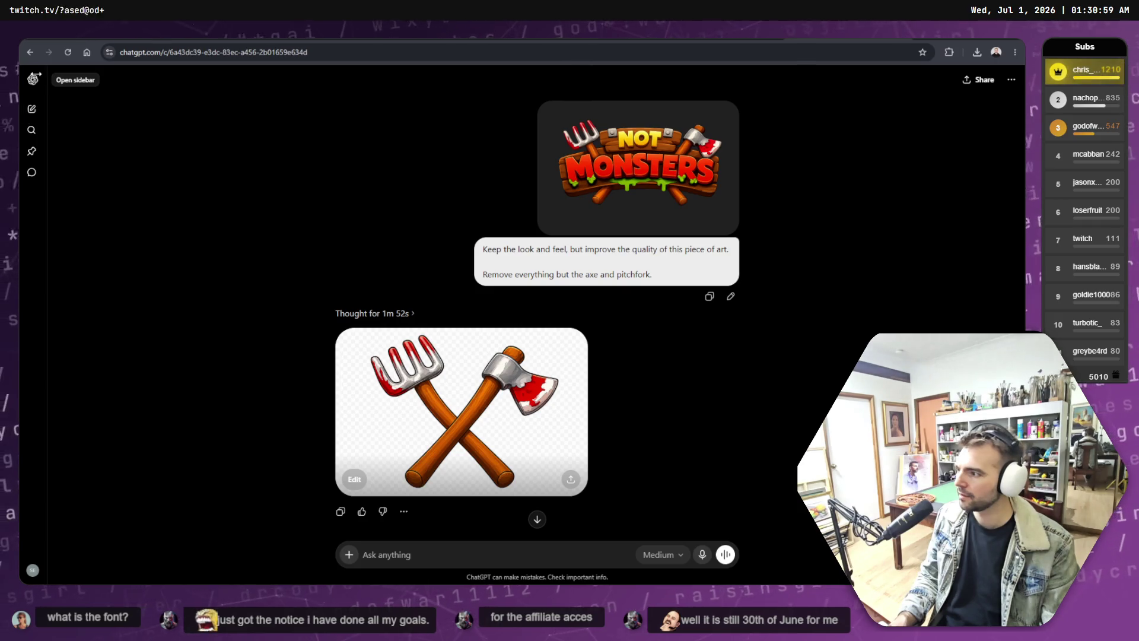
{"action": "scroll", "coordinate": [541, 445], "scroll_direction": "down", "scroll_amount": 5}
{"action": "scroll", "coordinate": [551, 433], "scroll_direction": "up", "scroll_amount": 5}
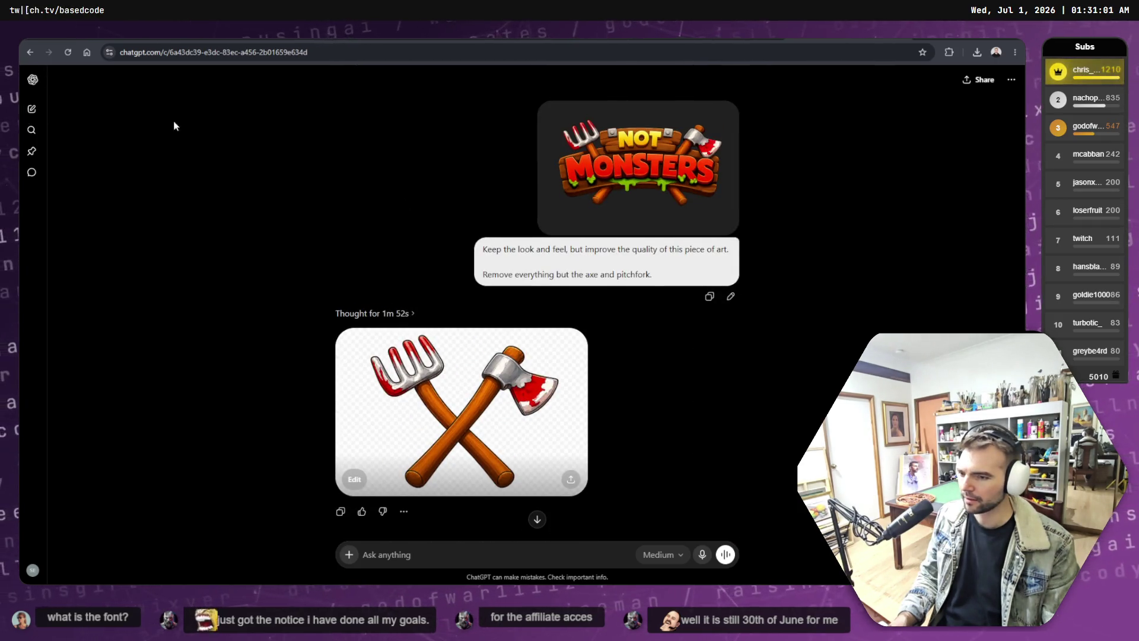
Step: Go to ChatGPT's Images library via the sidebar and download the Not Monsters logo as a PNG
{"action": "left_click", "coordinate": [32, 79]}
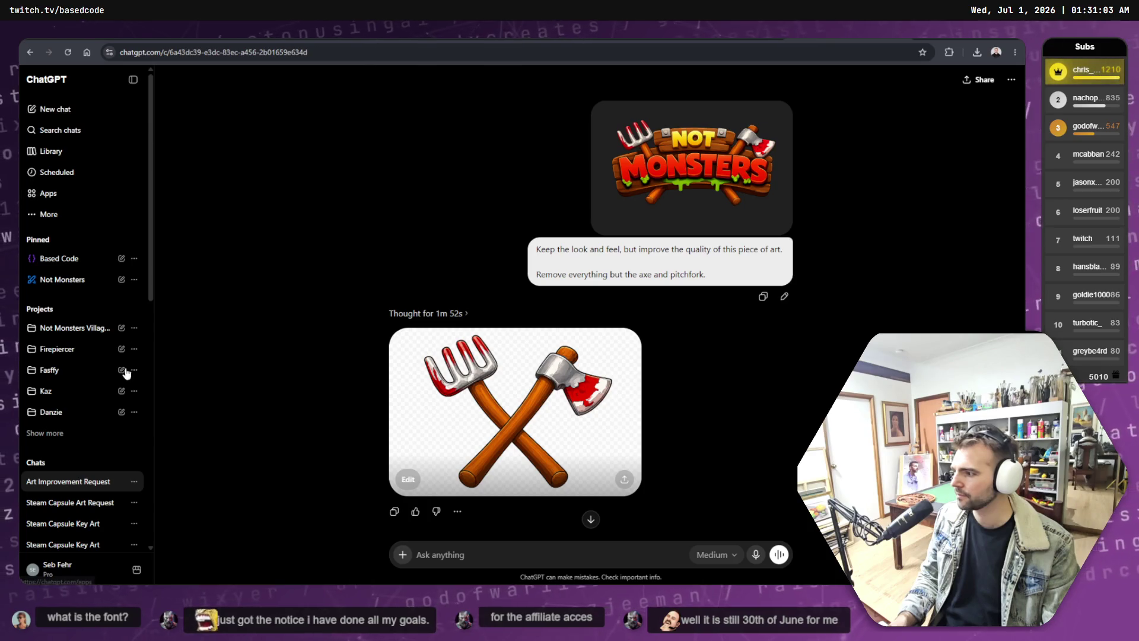
{"action": "left_click", "coordinate": [98, 239]}
{"action": "left_click", "coordinate": [104, 218]}
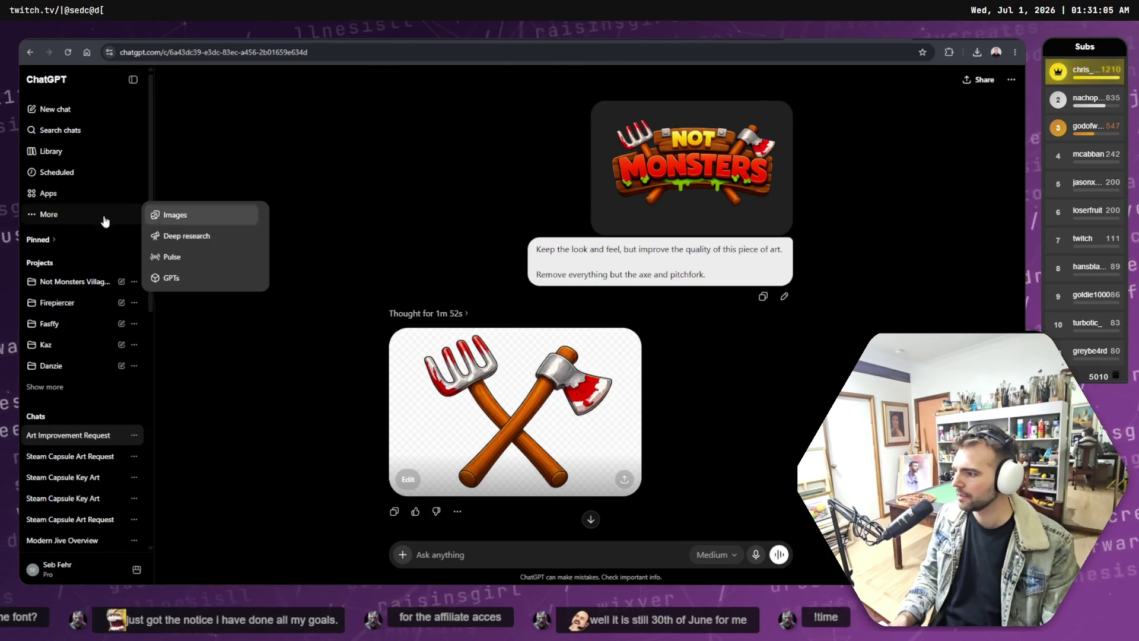
{"action": "left_click", "coordinate": [177, 214]}
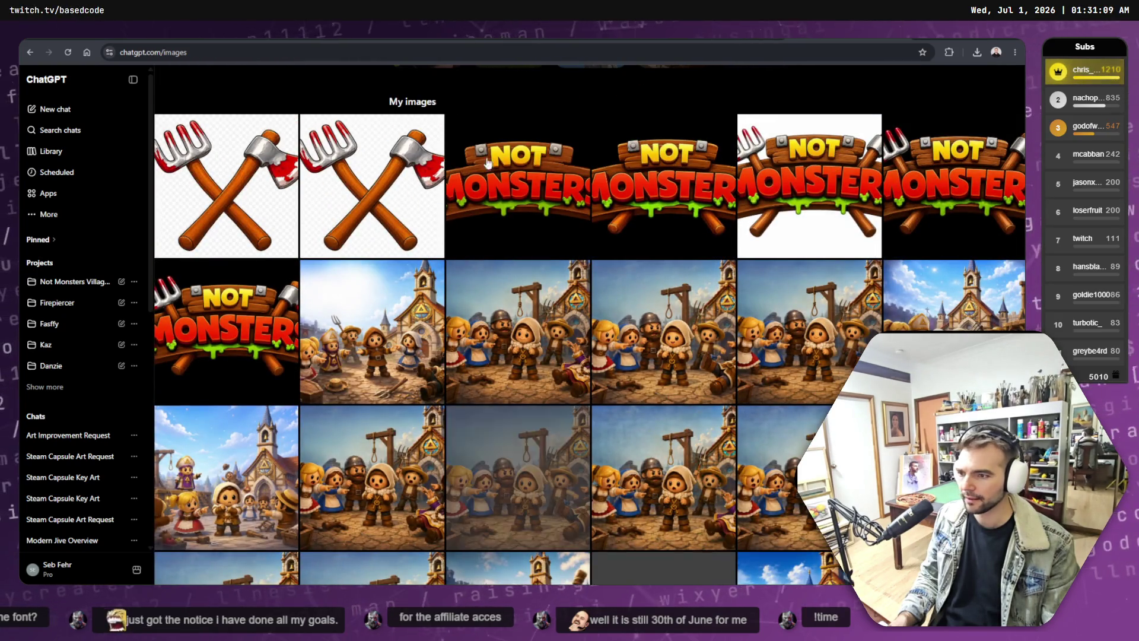
{"action": "left_click", "coordinate": [488, 161]}
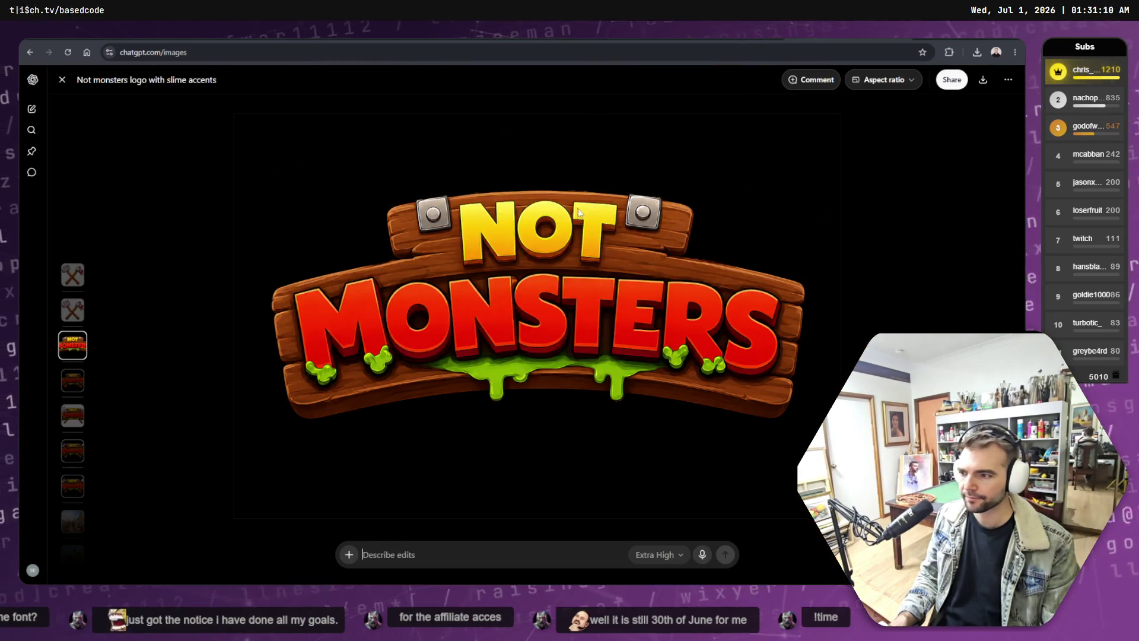
{"action": "left_click", "coordinate": [985, 81]}
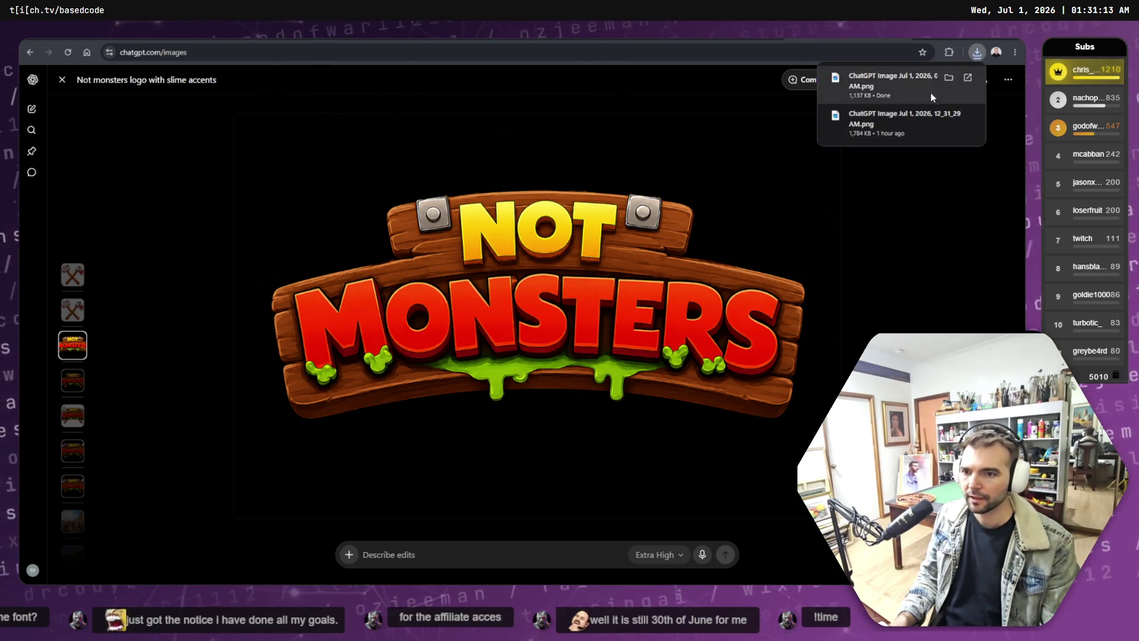
Step: Return to the saved-images grid and view the crossed garden tools and axe image full size
{"action": "left_click", "coordinate": [62, 80]}
{"action": "left_click", "coordinate": [223, 182]}
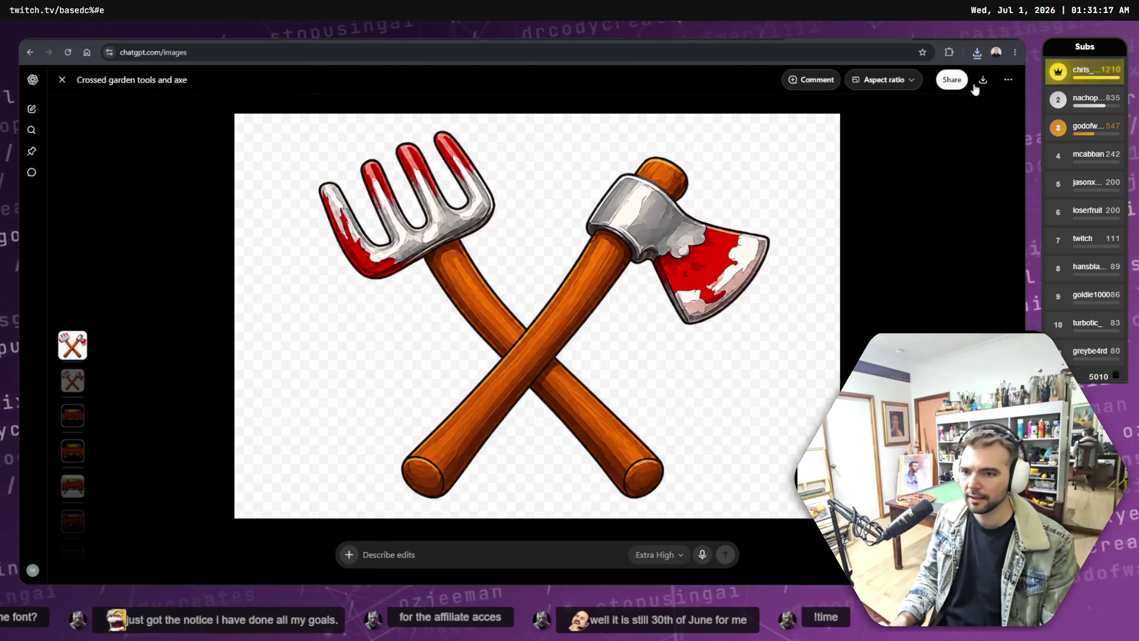
{"action": "left_click", "coordinate": [62, 80]}
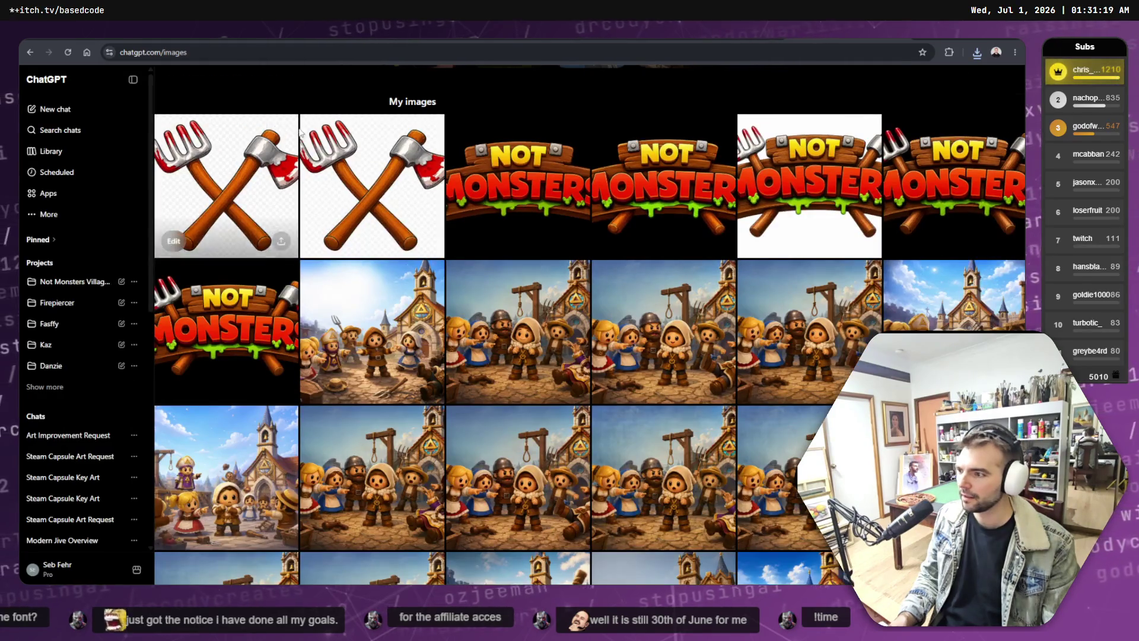
{"action": "left_click", "coordinate": [222, 182]}
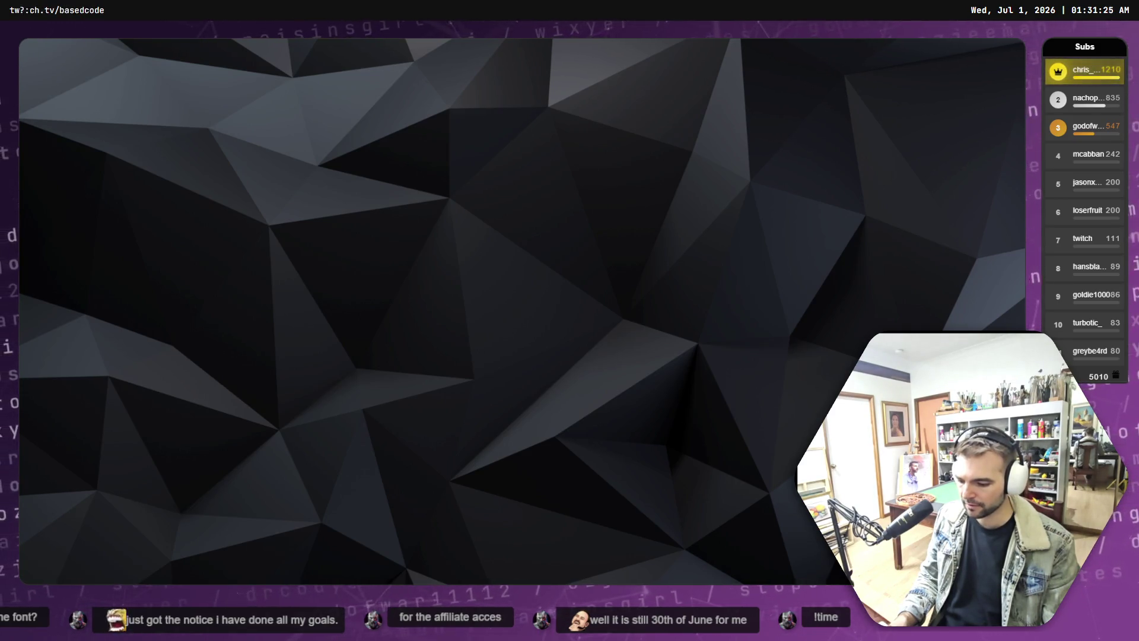
Step: Drag a downloaded logo from Downloads into GIMP as a new image, then close it again
{"action": "key", "text": "alt+Tab"}
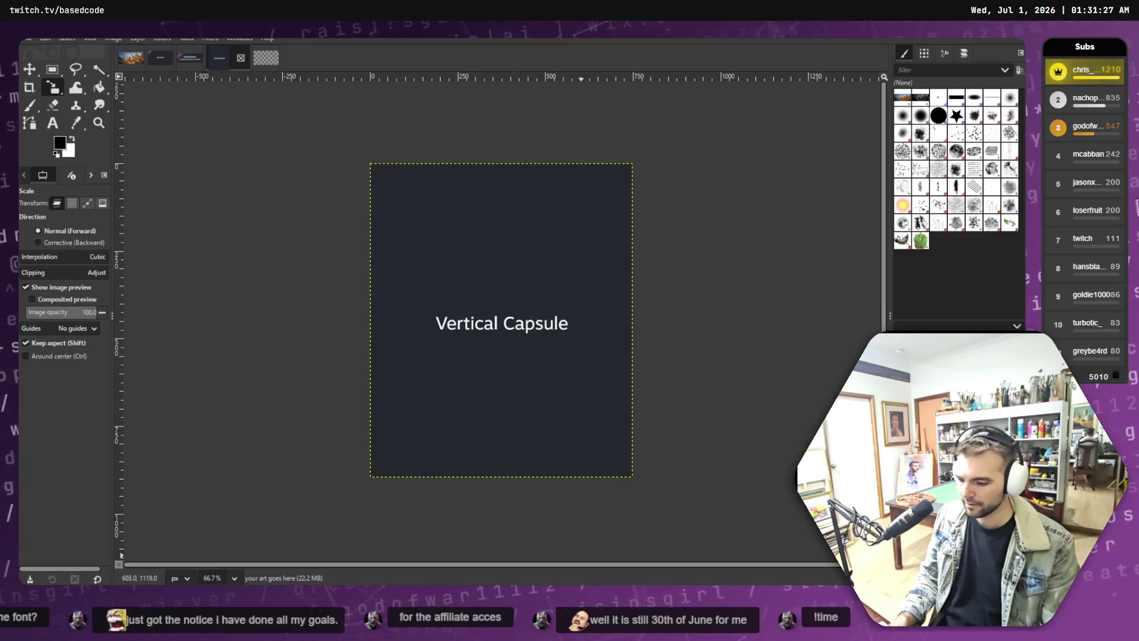
{"action": "key", "text": "super+e"}
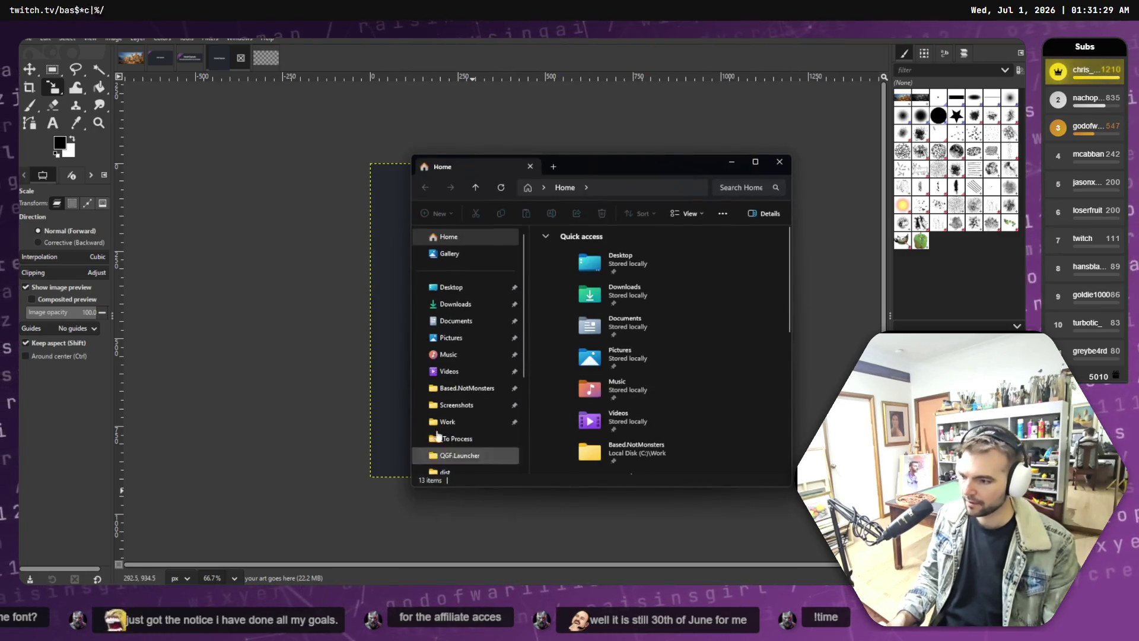
{"action": "left_click", "coordinate": [456, 303]}
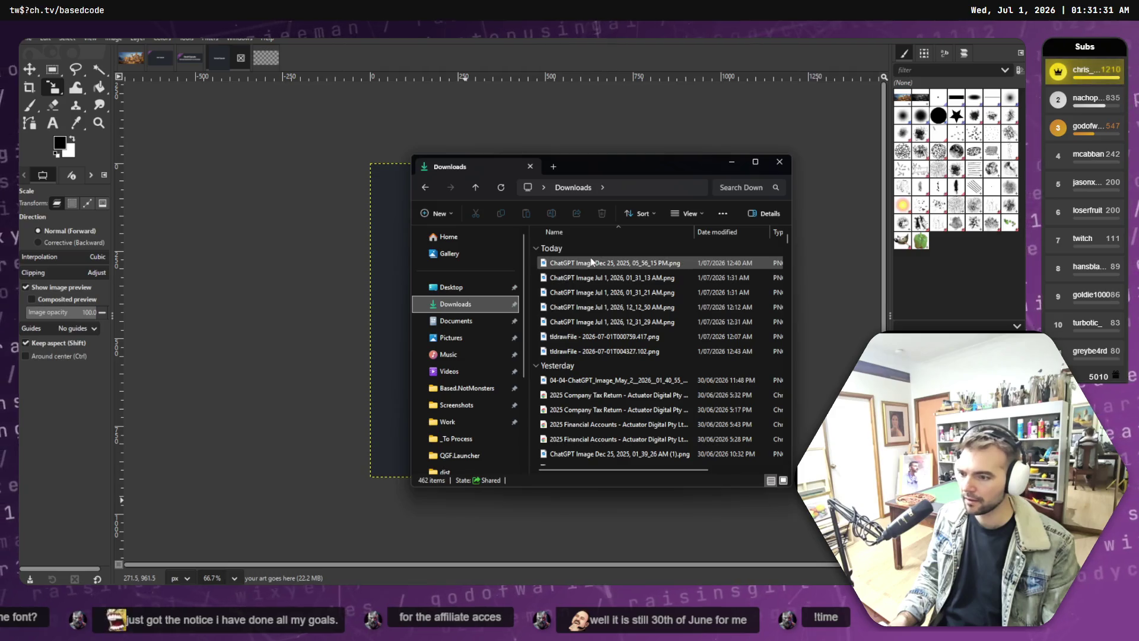
{"action": "left_click_drag", "start_coordinate": [590, 263], "coordinate": [354, 58]}
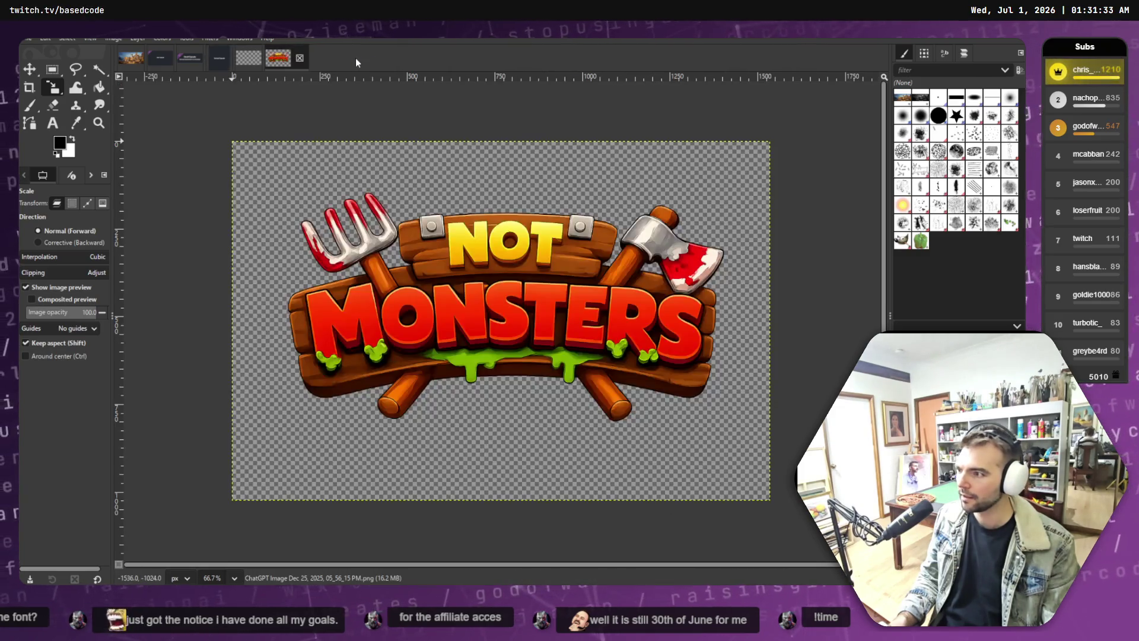
{"action": "left_click", "coordinate": [299, 59]}
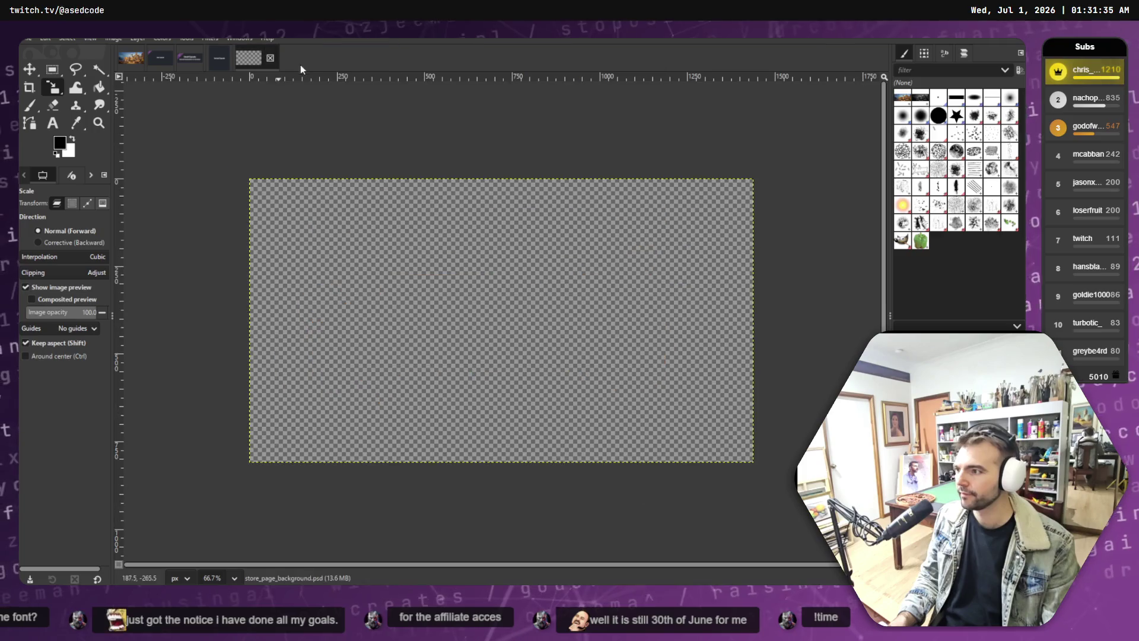
Step: Browse Downloads and open 'ChatGPT Image Jul 1, 2026, 01_31_13 AM.png' in GIMP as a new image
{"action": "key", "text": "super+e"}
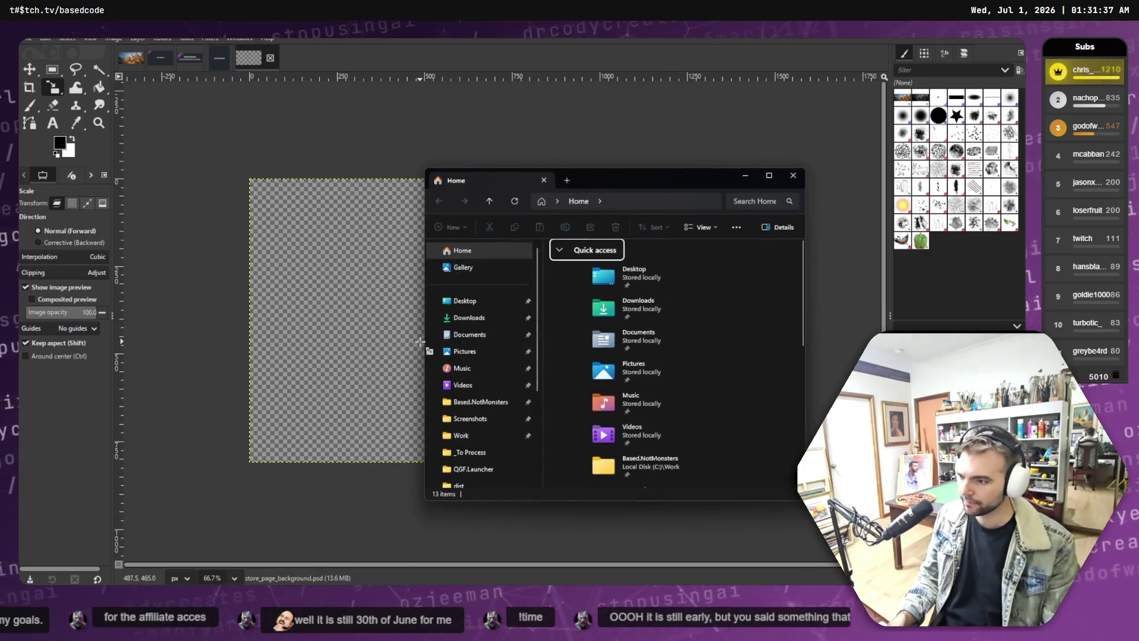
{"action": "left_click", "coordinate": [469, 316]}
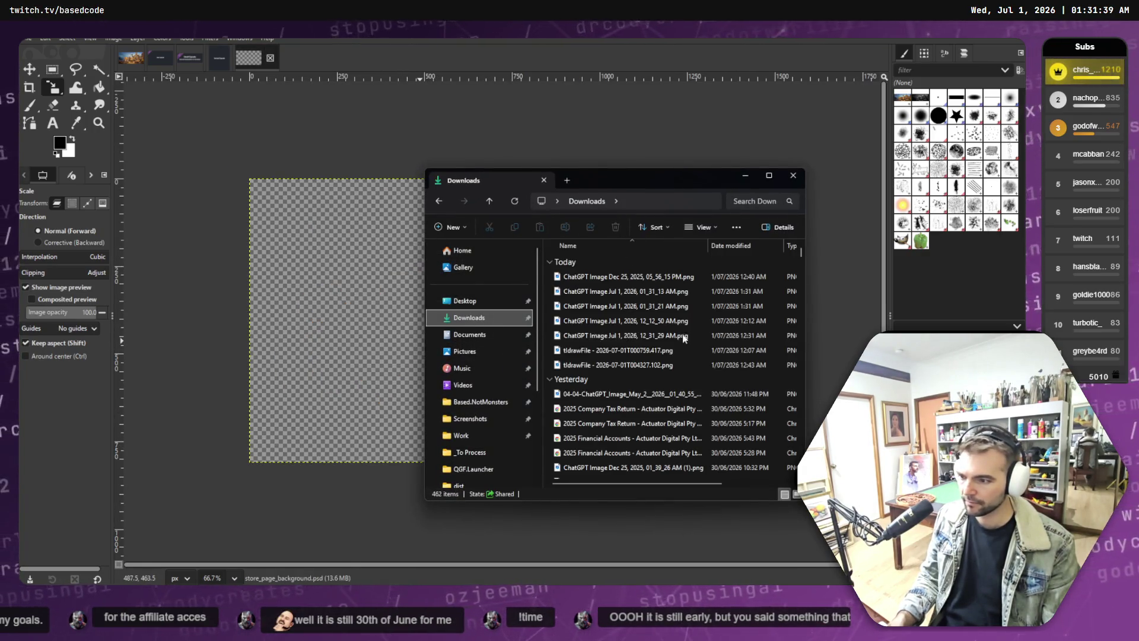
{"action": "scroll", "coordinate": [680, 356], "scroll_direction": "down", "scroll_amount": 3}
{"action": "scroll", "coordinate": [679, 383], "scroll_direction": "up", "scroll_amount": 2}
{"action": "scroll", "coordinate": [667, 374], "scroll_direction": "up", "scroll_amount": 1}
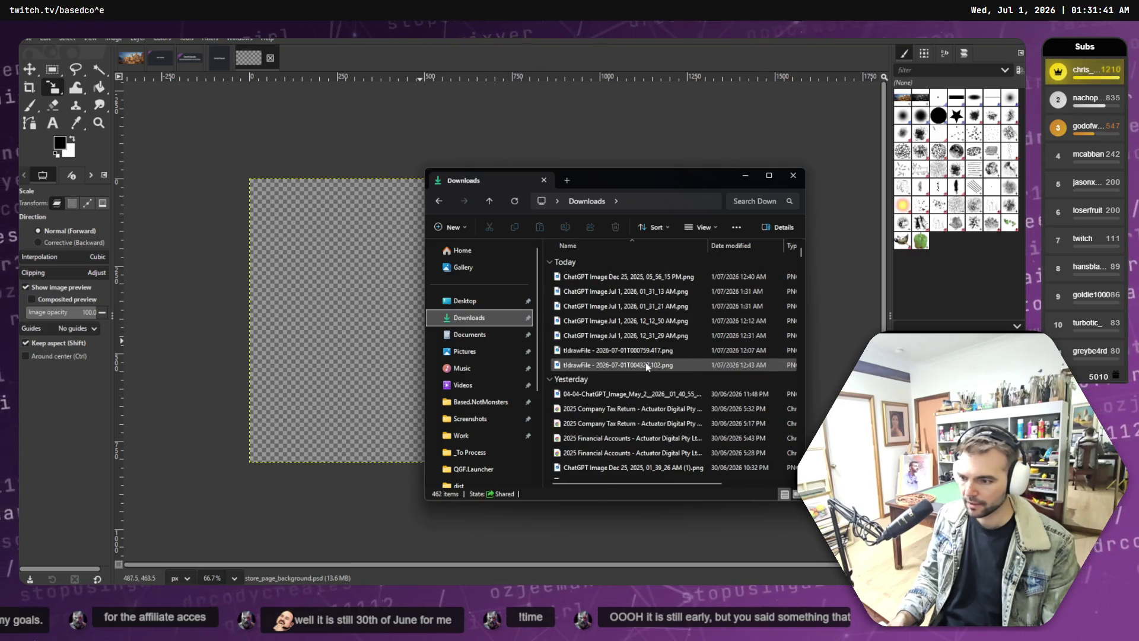
{"action": "left_click", "coordinate": [647, 366]}
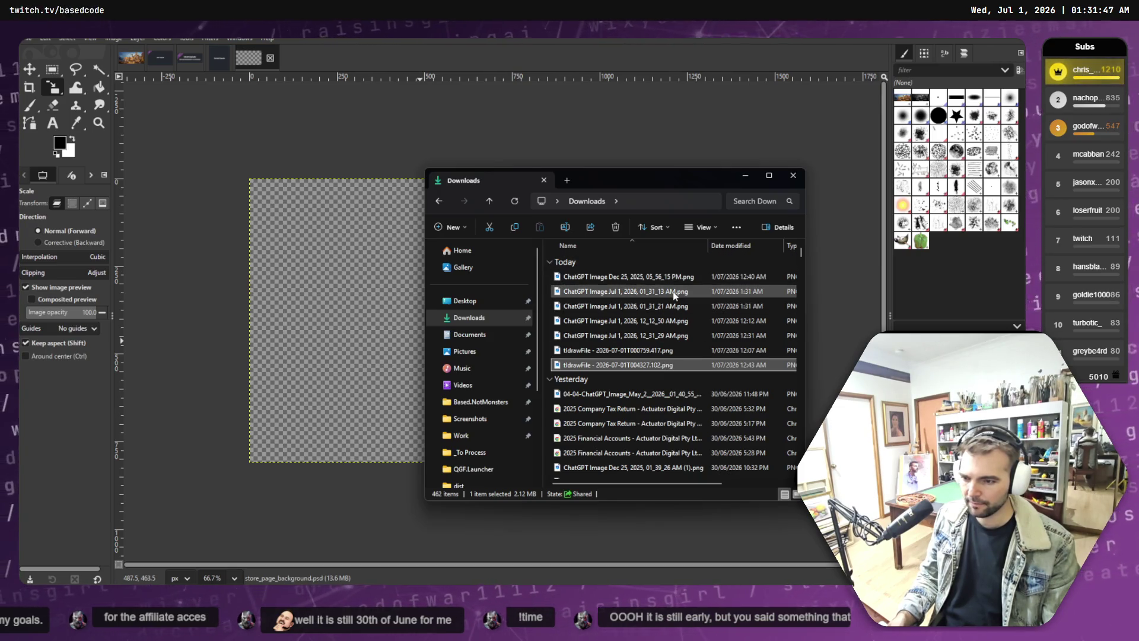
{"action": "left_click", "coordinate": [652, 280]}
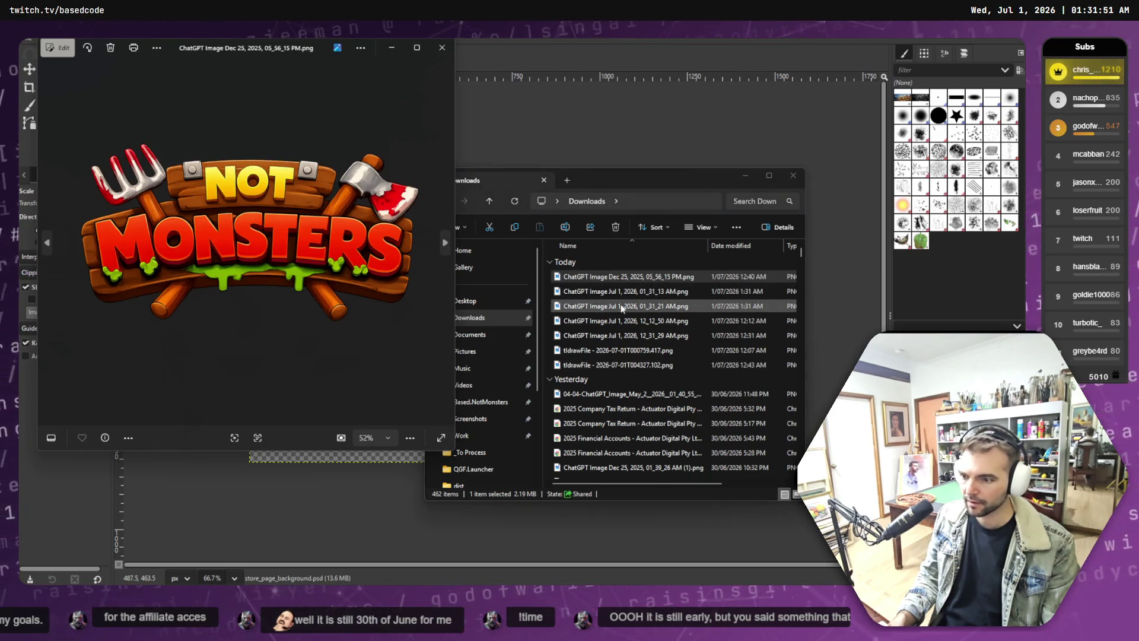
{"action": "left_click", "coordinate": [440, 47]}
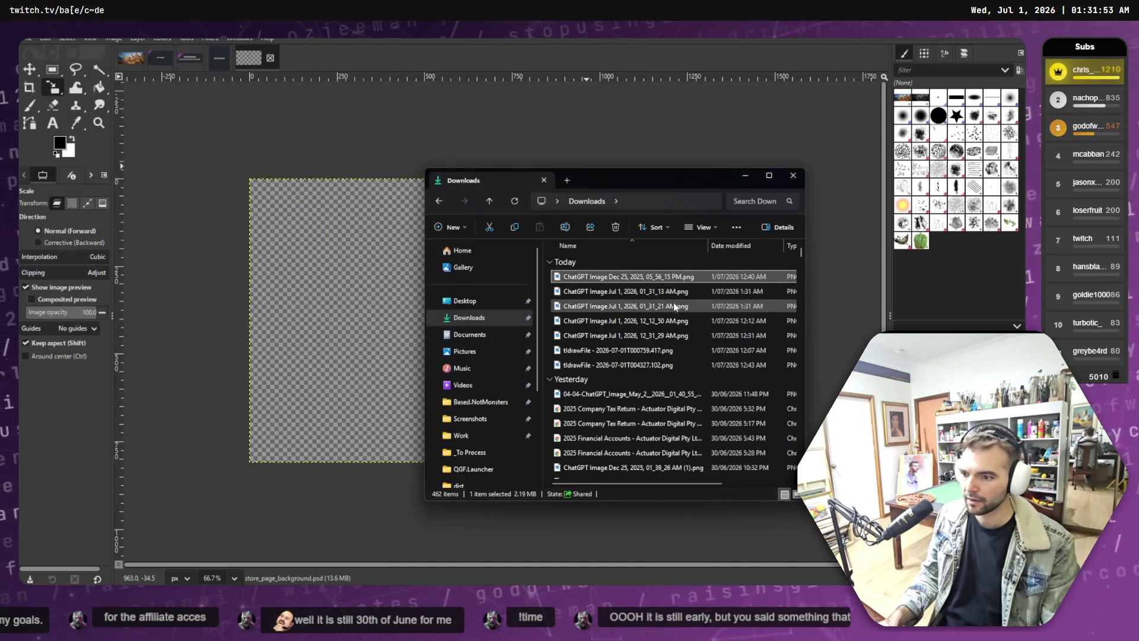
{"action": "left_click", "coordinate": [661, 292]}
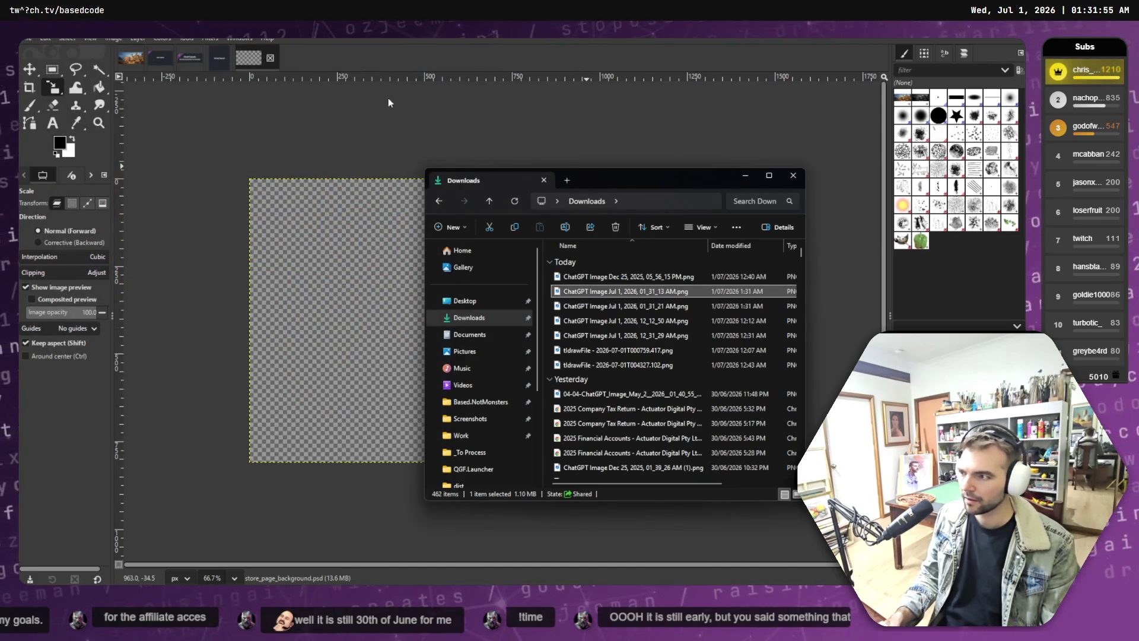
{"action": "left_click_drag", "start_coordinate": [660, 292], "coordinate": [375, 61]}
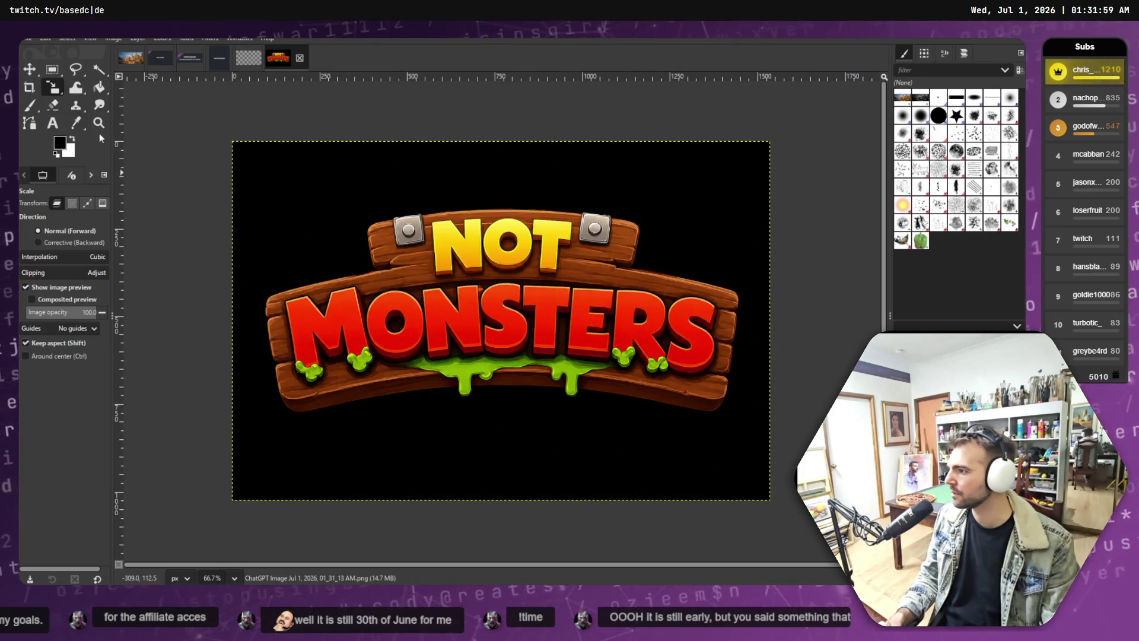
Step: Fuzzy-select the black background around the logo, clear and redo it, and show the undo history
{"action": "left_click", "coordinate": [75, 86]}
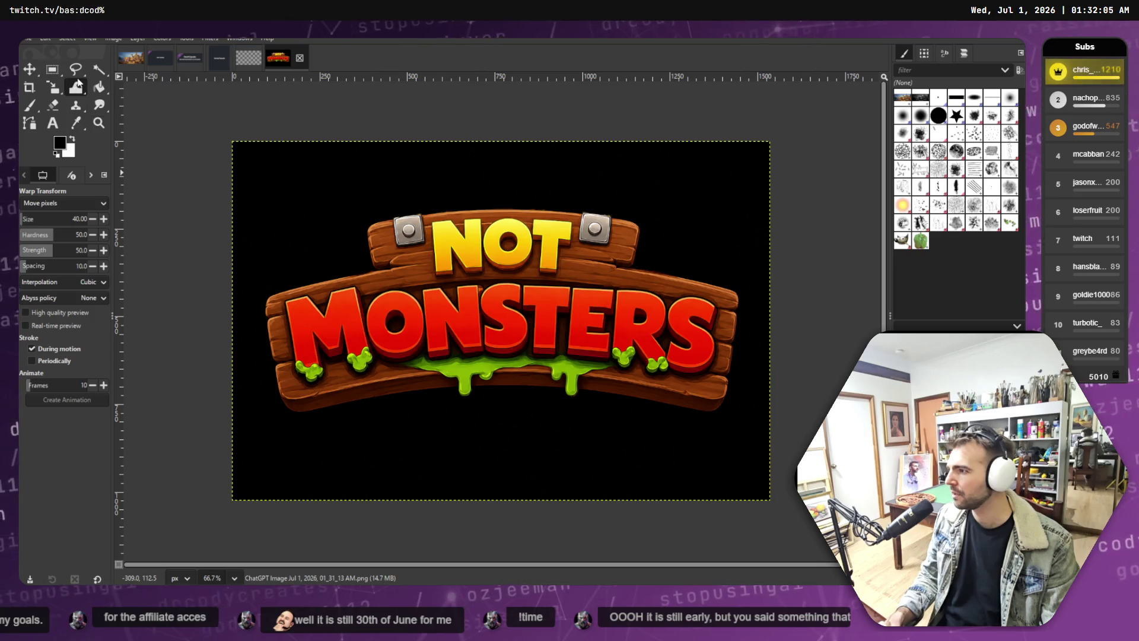
{"action": "left_click", "coordinate": [100, 69]}
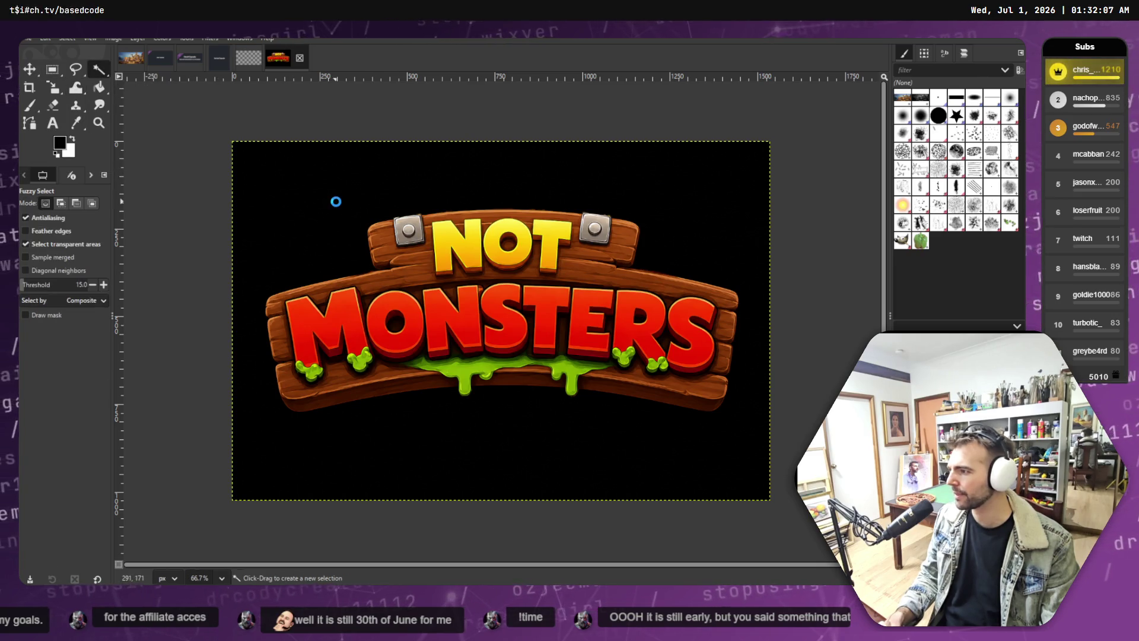
{"action": "left_click", "coordinate": [350, 220]}
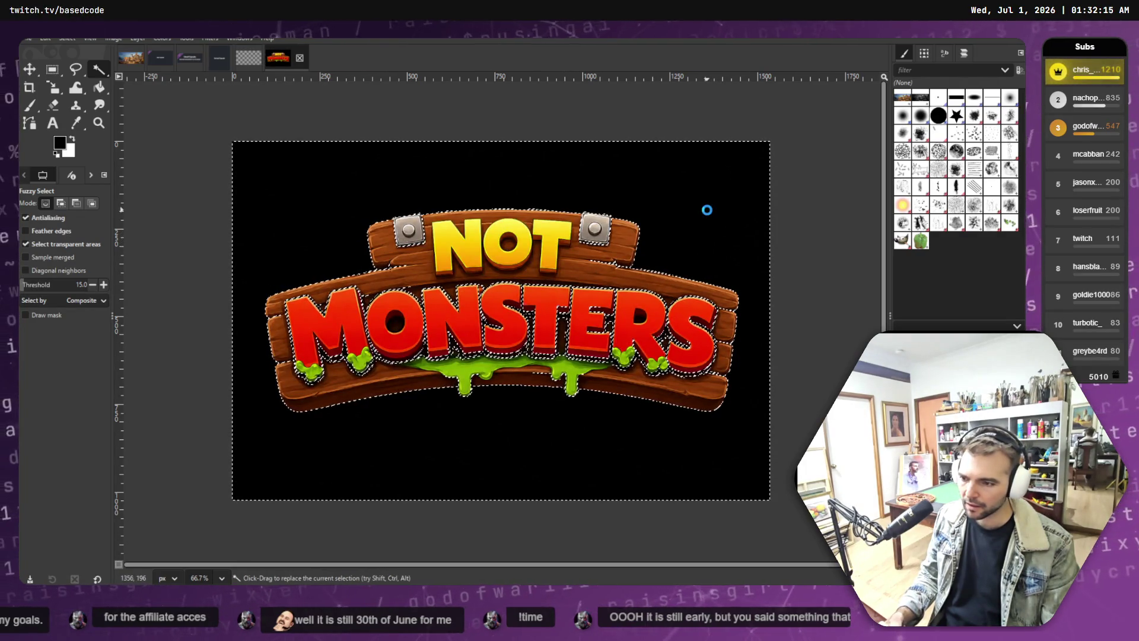
{"action": "left_click", "coordinate": [69, 39]}
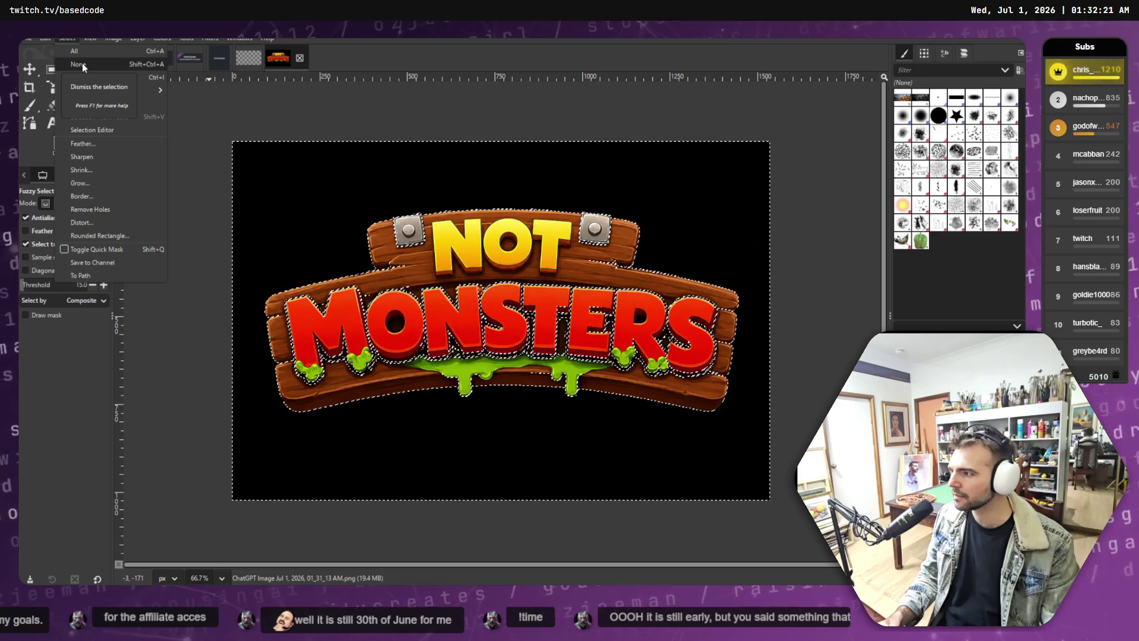
{"action": "left_click", "coordinate": [76, 62]}
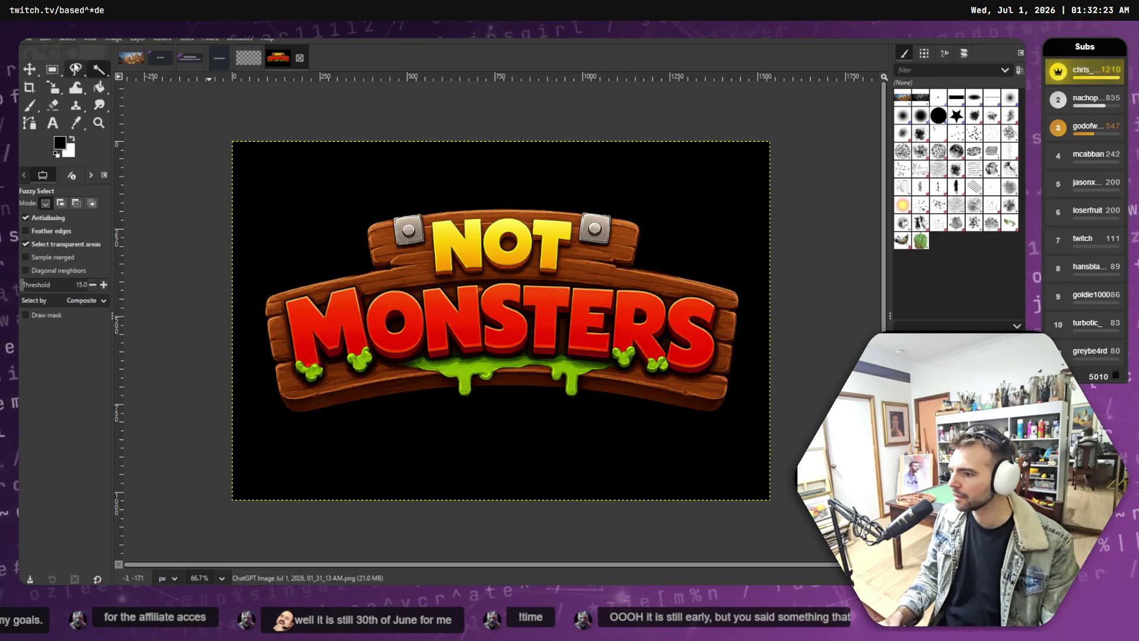
{"action": "left_click", "coordinate": [331, 173]}
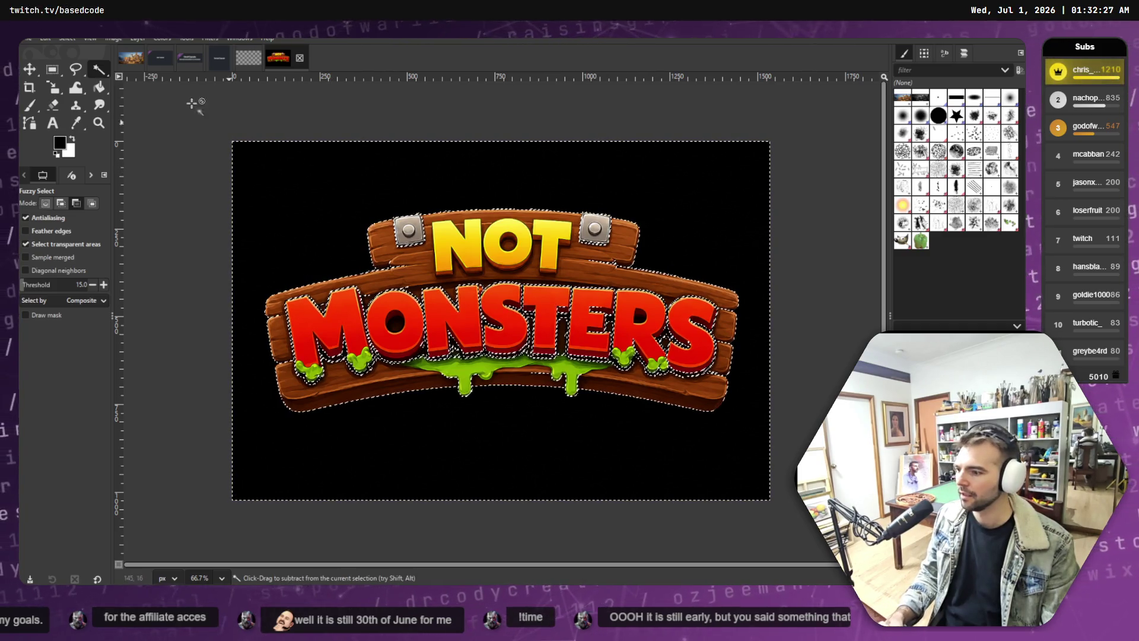
{"action": "left_click", "coordinate": [45, 39]}
{"action": "left_click", "coordinate": [70, 78]}
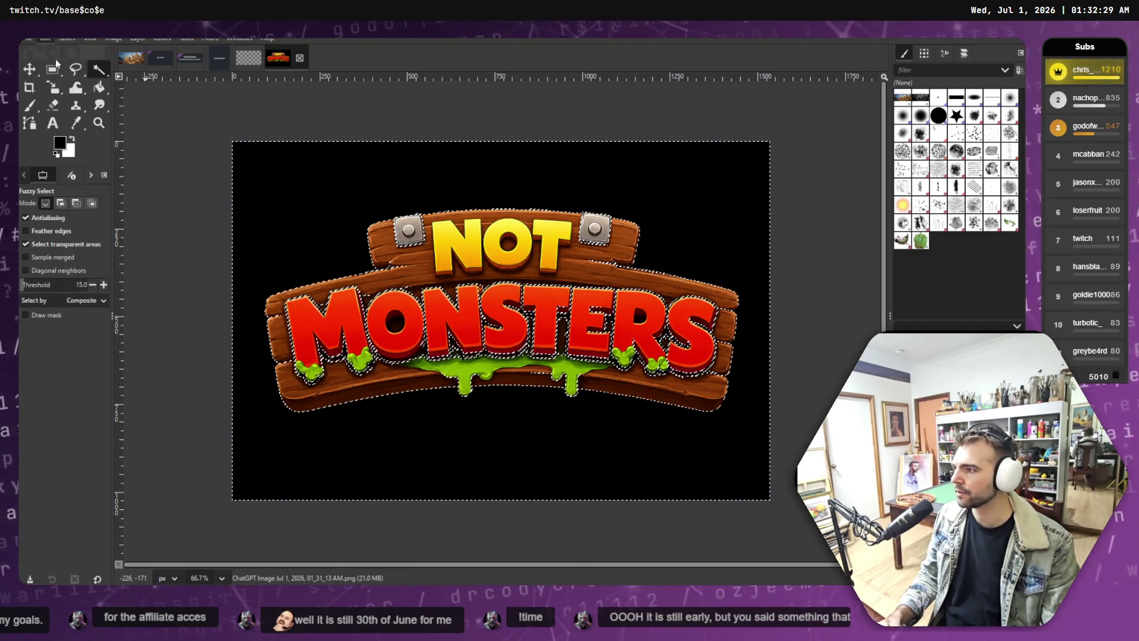
Step: Clear the selection and use Select By Color to select all of the black background
{"action": "left_click", "coordinate": [67, 38]}
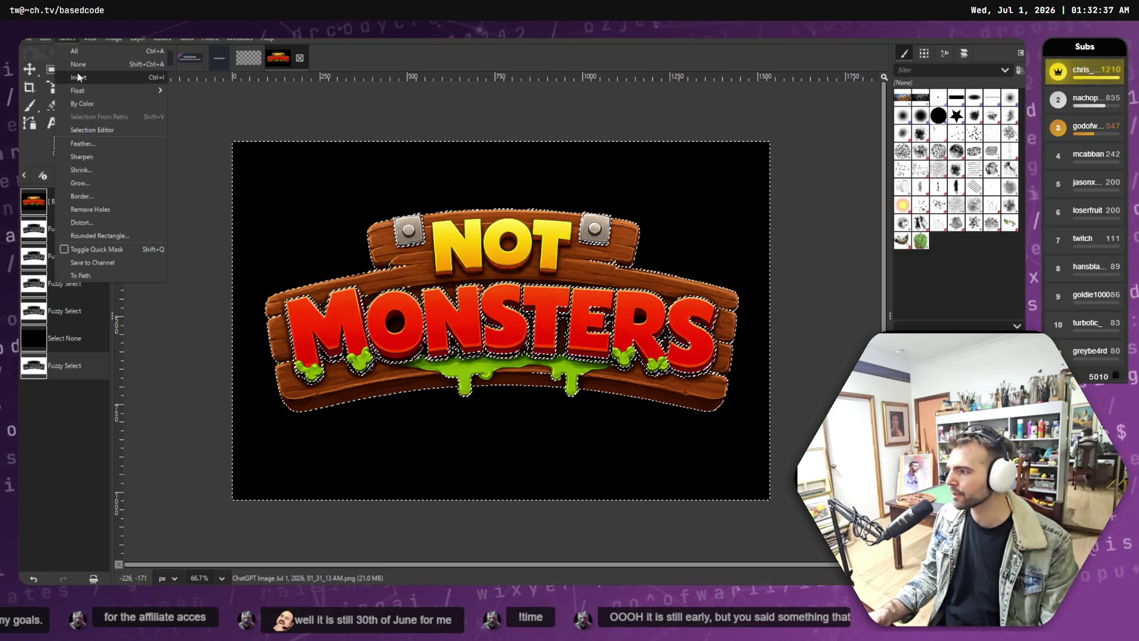
{"action": "left_click", "coordinate": [85, 104]}
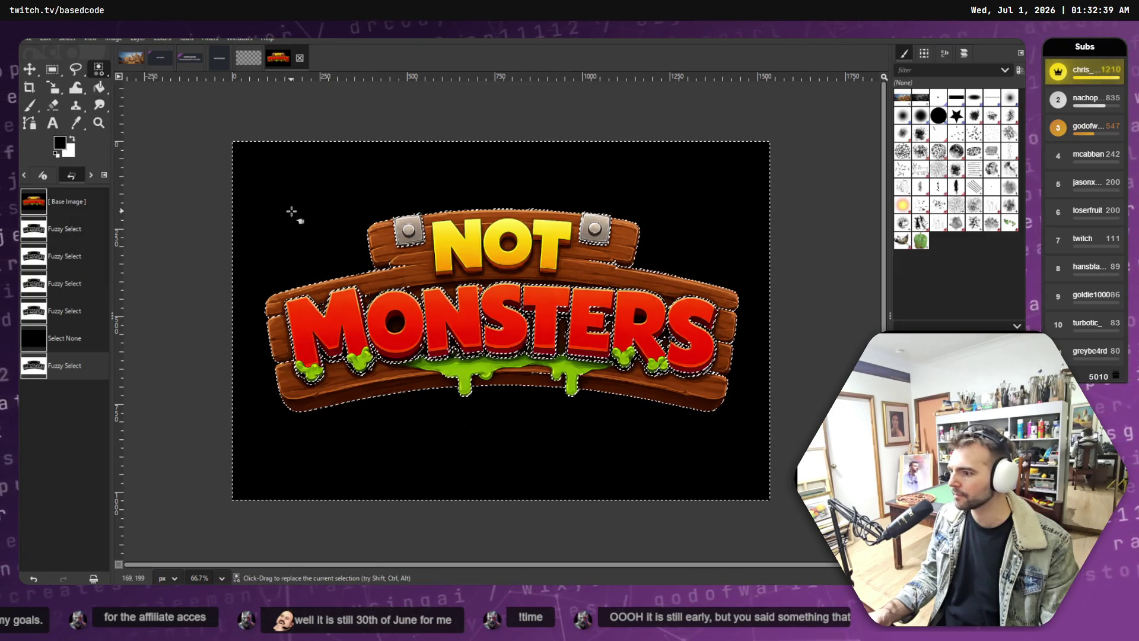
{"action": "left_click", "coordinate": [67, 38]}
{"action": "left_click", "coordinate": [89, 63]}
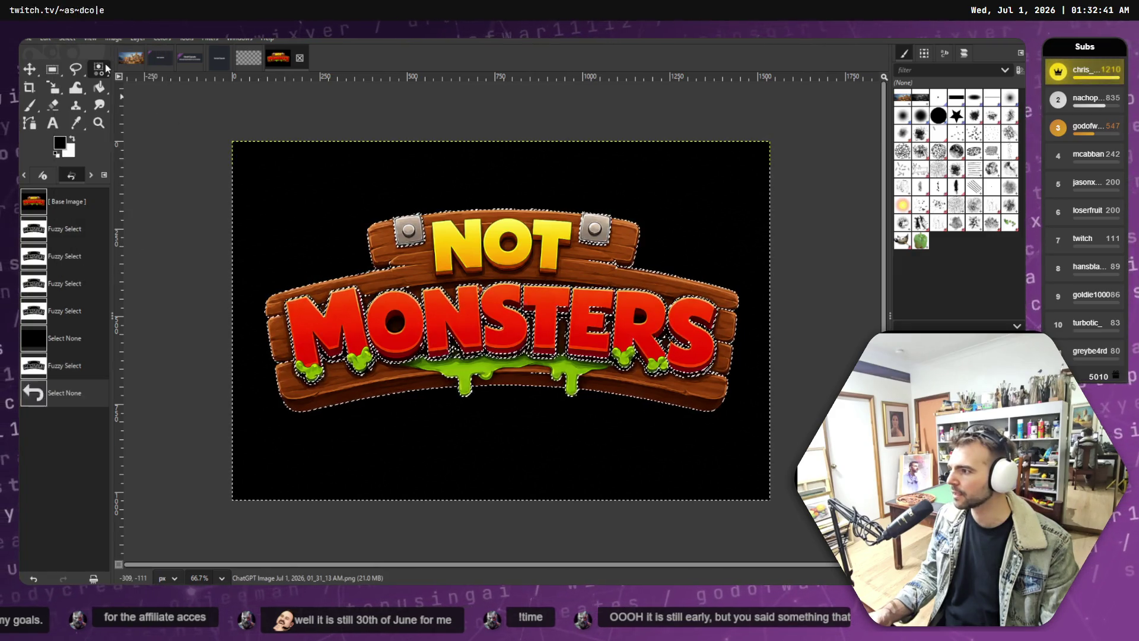
{"action": "left_click", "coordinate": [66, 39]}
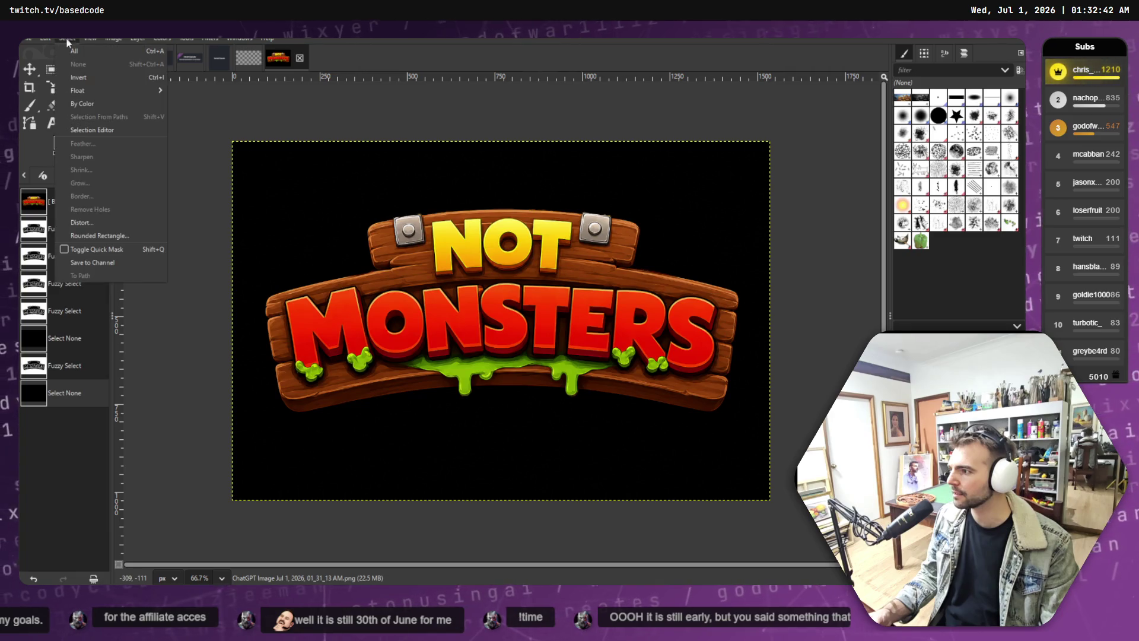
{"action": "left_click", "coordinate": [82, 103]}
{"action": "left_click", "coordinate": [295, 199]}
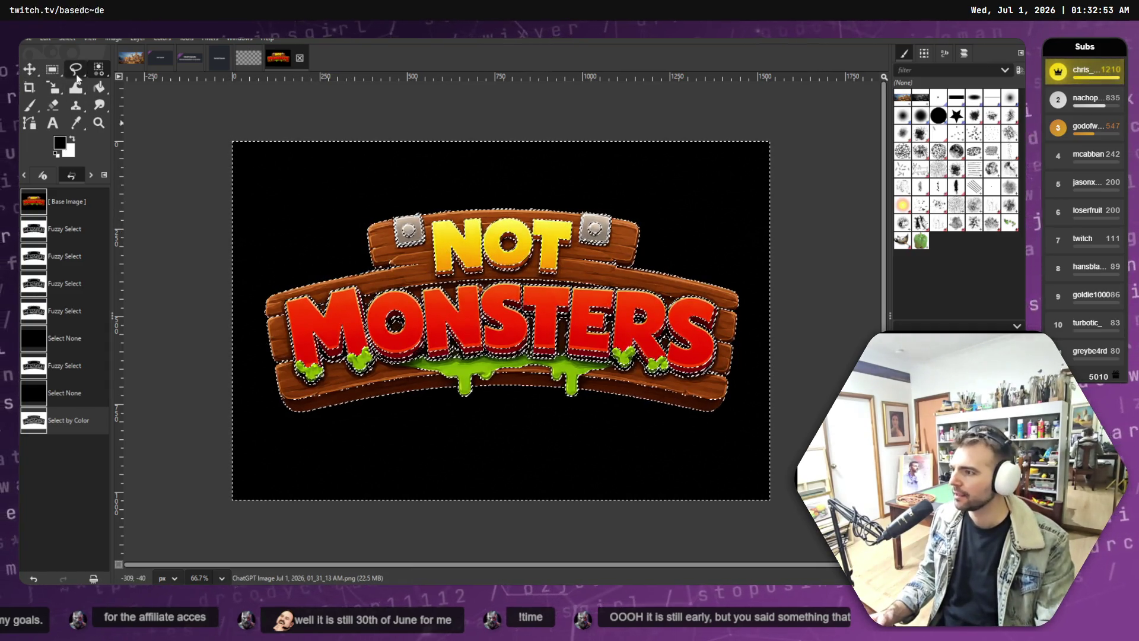
Step: Close the logo image and discard its unsaved changes
{"action": "left_click", "coordinate": [295, 58]}
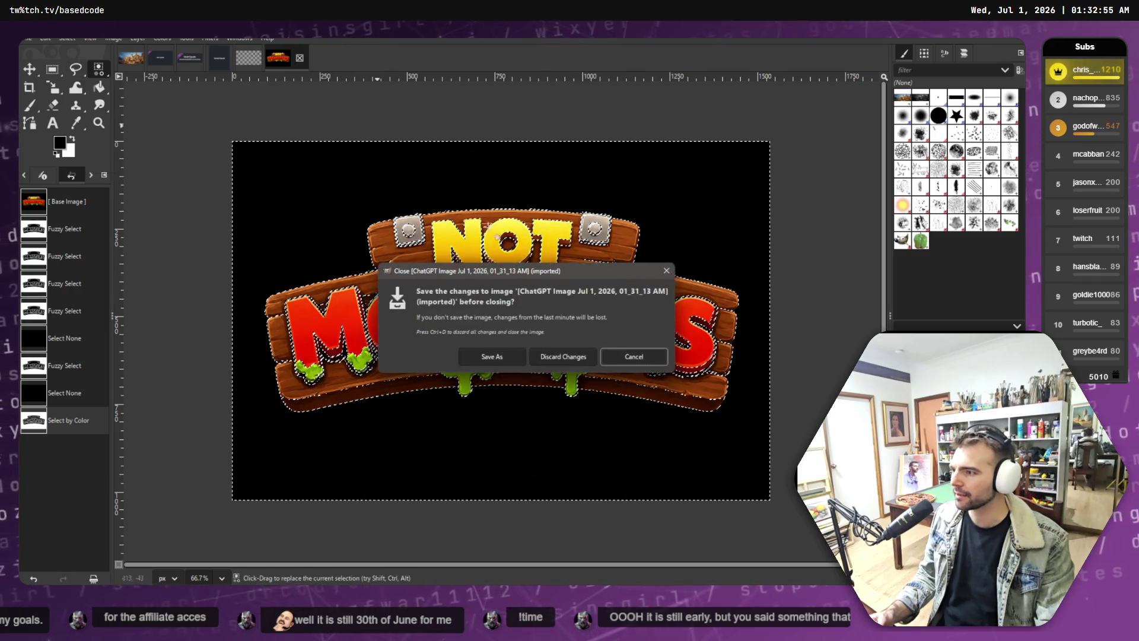
{"action": "left_click", "coordinate": [558, 356]}
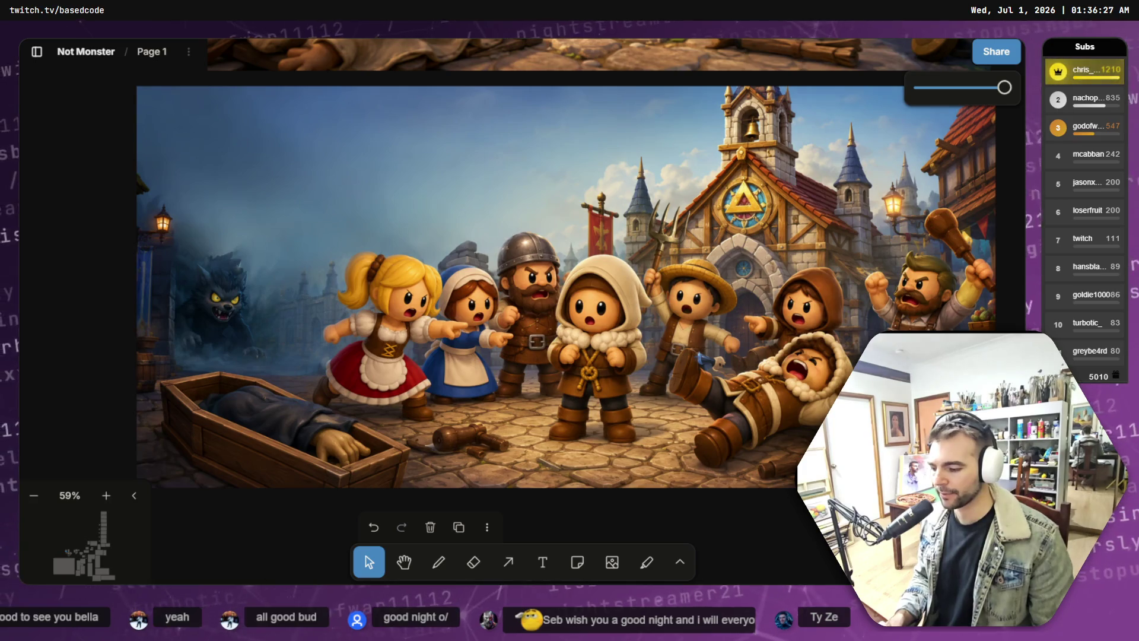
{"action": "left_click", "coordinate": [746, 392]}
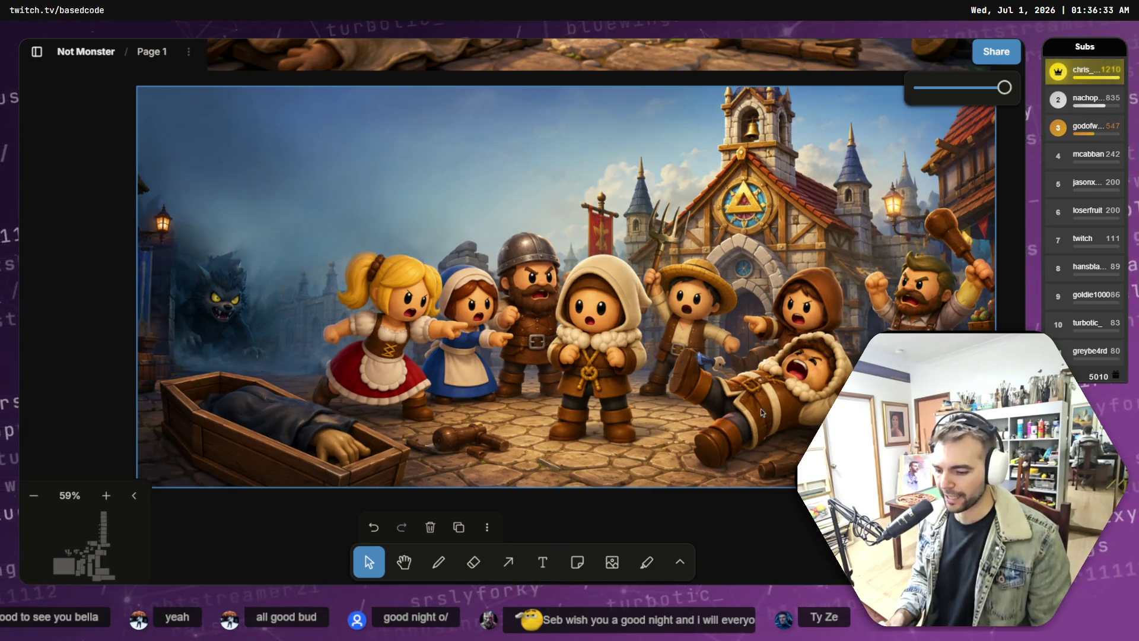
{"action": "key", "text": "Escape"}
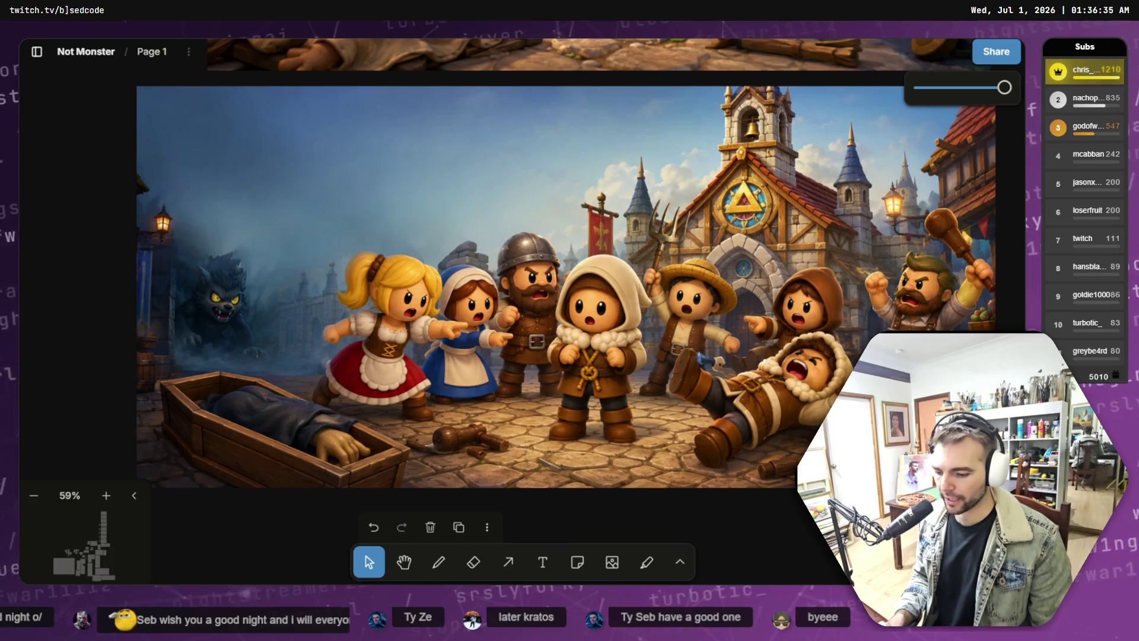